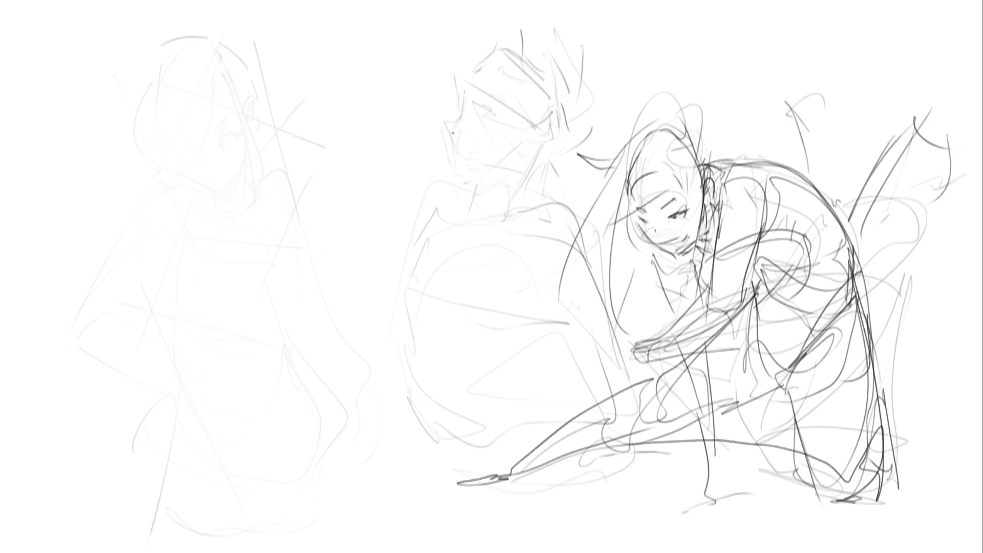
# - Darken the middle head's outline and hair, and draw its eye, nose and brow
pyautogui.moveTo(458, 111)
pyautogui.mouseDown()
pyautogui.moveTo(475, 87)
pyautogui.moveTo(512, 132)
pyautogui.mouseUp()
pyautogui.moveTo(521, 110); pyautogui.dragTo(524, 143)
pyautogui.moveTo(463, 185); pyautogui.dragTo(482, 195)
pyautogui.moveTo(495, 134); pyautogui.dragTo(483, 156)
pyautogui.moveTo(489, 123)
pyautogui.mouseDown()
pyautogui.moveTo(499, 137)
pyautogui.moveTo(459, 121)
pyautogui.moveTo(494, 120)
pyautogui.moveTo(484, 149)
pyautogui.mouseUp()
# - Add the middle figure's hair, face contour, jaw, chin, ear and neck lines
pyautogui.moveTo(463, 152)
pyautogui.mouseDown()
pyautogui.moveTo(461, 166)
pyautogui.moveTo(502, 126)
pyautogui.mouseUp()
pyautogui.moveTo(535, 134); pyautogui.dragTo(489, 184)
pyautogui.moveTo(466, 177)
pyautogui.mouseDown()
pyautogui.moveTo(451, 184)
pyautogui.moveTo(502, 168)
pyautogui.mouseUp()
pyautogui.moveTo(534, 146)
pyautogui.mouseDown()
pyautogui.moveTo(521, 164)
pyautogui.moveTo(557, 142)
pyautogui.mouseUp()
pyautogui.moveTo(533, 177); pyautogui.dragTo(508, 198)
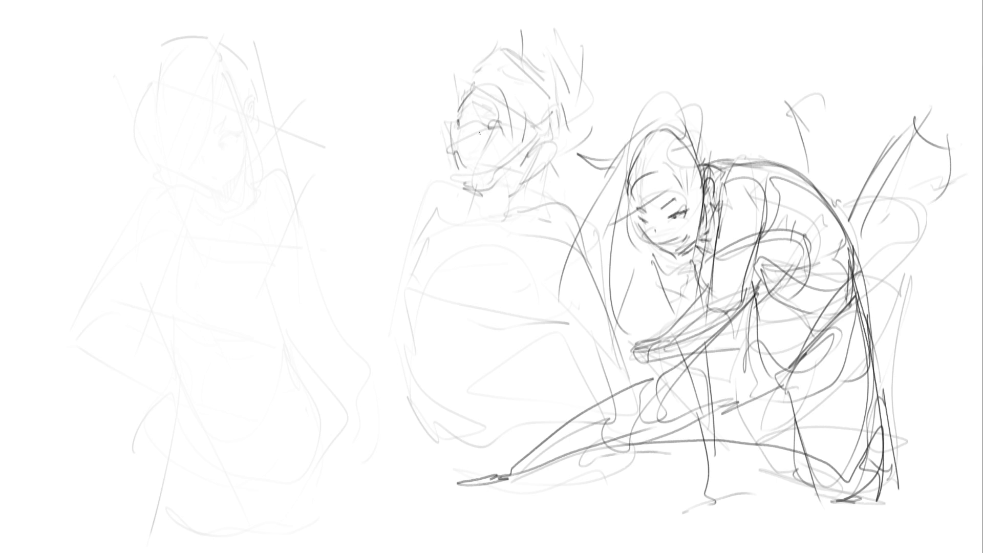
# - Darken the left face contour and add more chin, jaw and hair strokes
pyautogui.moveTo(447, 130); pyautogui.dragTo(442, 169)
pyautogui.moveTo(445, 134)
pyautogui.mouseDown()
pyautogui.moveTo(456, 184)
pyautogui.moveTo(483, 176)
pyautogui.moveTo(479, 189)
pyautogui.mouseUp()
pyautogui.moveTo(521, 162); pyautogui.dragTo(476, 193)
pyautogui.moveTo(540, 106); pyautogui.dragTo(537, 118)
pyautogui.moveTo(538, 121); pyautogui.dragTo(528, 133)
pyautogui.moveTo(455, 98); pyautogui.dragTo(482, 67)
# - Add hair strokes on top of the head, plus neck and shoulder lines
pyautogui.moveTo(525, 63); pyautogui.dragTo(567, 112)
pyautogui.moveTo(572, 117); pyautogui.dragTo(564, 142)
pyautogui.moveTo(520, 178)
pyautogui.mouseDown()
pyautogui.moveTo(484, 206)
pyautogui.moveTo(498, 221)
pyautogui.mouseUp()
pyautogui.moveTo(497, 223); pyautogui.dragTo(466, 237)
pyautogui.moveTo(462, 202); pyautogui.dragTo(457, 214)
# - Sketch the oval arc left of the head with sweeping hair curves and curls
pyautogui.moveTo(379, 220); pyautogui.dragTo(420, 147)
pyautogui.moveTo(385, 194)
pyautogui.mouseDown()
pyautogui.moveTo(418, 172)
pyautogui.moveTo(430, 223)
pyautogui.mouseUp()
pyautogui.moveTo(489, 225); pyautogui.dragTo(498, 246)
pyautogui.moveTo(500, 239); pyautogui.dragTo(505, 251)
pyautogui.moveTo(396, 227)
pyautogui.mouseDown()
pyautogui.moveTo(424, 201)
pyautogui.moveTo(421, 248)
pyautogui.mouseUp()
pyautogui.moveTo(425, 207)
pyautogui.mouseDown()
pyautogui.moveTo(432, 242)
pyautogui.moveTo(409, 257)
pyautogui.mouseUp()
pyautogui.moveTo(379, 220)
pyautogui.mouseDown()
pyautogui.moveTo(416, 197)
pyautogui.moveTo(404, 182)
pyautogui.moveTo(425, 137)
pyautogui.moveTo(436, 168)
pyautogui.mouseUp()
pyautogui.moveTo(438, 189); pyautogui.dragTo(441, 214)
pyautogui.moveTo(450, 208); pyautogui.dragTo(437, 240)
# - Sketch the shoulder and lower body shapes with a long curve along the side
pyautogui.moveTo(453, 212)
pyautogui.mouseDown()
pyautogui.moveTo(556, 168)
pyautogui.moveTo(546, 258)
pyautogui.mouseUp()
pyautogui.moveTo(517, 261); pyautogui.dragTo(502, 288)
pyautogui.moveTo(507, 213); pyautogui.dragTo(478, 294)
pyautogui.moveTo(547, 256)
pyautogui.mouseDown()
pyautogui.moveTo(540, 280)
pyautogui.moveTo(474, 312)
pyautogui.moveTo(507, 251)
pyautogui.moveTo(489, 313)
pyautogui.mouseUp()
pyautogui.moveTo(424, 290); pyautogui.dragTo(490, 320)
pyautogui.moveTo(392, 248)
pyautogui.mouseDown()
pyautogui.moveTo(414, 306)
pyautogui.moveTo(458, 321)
pyautogui.moveTo(435, 350)
pyautogui.mouseUp()
# - Add sweeping curves for the middle figure's lower body and legs
pyautogui.moveTo(373, 226)
pyautogui.mouseDown()
pyautogui.moveTo(370, 296)
pyautogui.moveTo(410, 352)
pyautogui.moveTo(484, 344)
pyautogui.mouseUp()
pyautogui.moveTo(507, 321)
pyautogui.mouseDown()
pyautogui.moveTo(512, 346)
pyautogui.moveTo(471, 421)
pyautogui.moveTo(417, 419)
pyautogui.mouseUp()
pyautogui.moveTo(371, 344)
pyautogui.mouseDown()
pyautogui.moveTo(392, 421)
pyautogui.moveTo(454, 463)
pyautogui.mouseUp()
pyautogui.moveTo(526, 353); pyautogui.dragTo(549, 387)
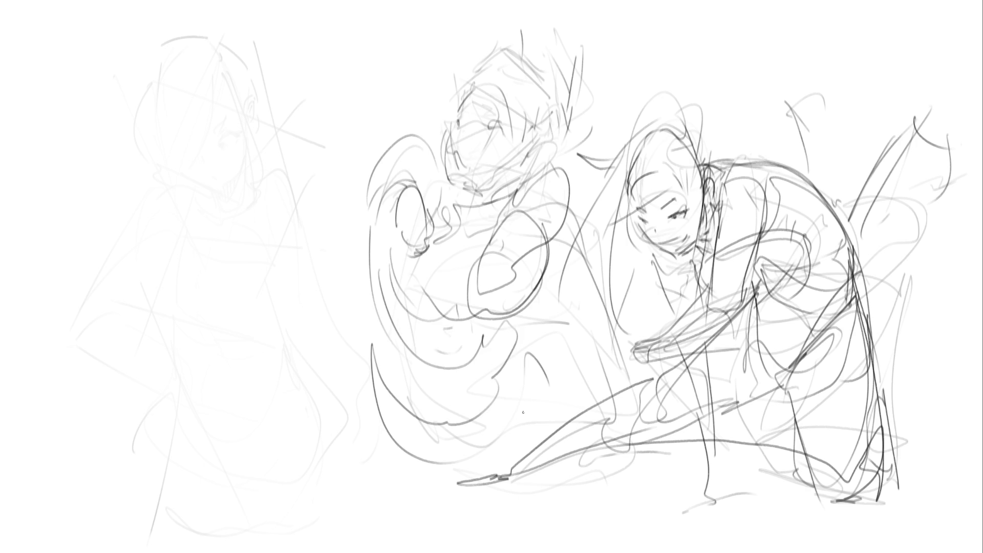
# - Outline the left figure's head with its jaw line, cheek and eyes
pyautogui.moveTo(183, 116)
pyautogui.mouseDown()
pyautogui.moveTo(187, 163)
pyautogui.moveTo(218, 67)
pyautogui.moveTo(255, 137)
pyautogui.mouseUp()
pyautogui.moveTo(266, 115); pyautogui.dragTo(248, 164)
pyautogui.moveTo(180, 166)
pyautogui.mouseDown()
pyautogui.moveTo(248, 166)
pyautogui.moveTo(231, 188)
pyautogui.mouseUp()
pyautogui.moveTo(246, 126)
pyautogui.mouseDown()
pyautogui.moveTo(242, 137)
pyautogui.moveTo(246, 127)
pyautogui.mouseUp()
pyautogui.moveTo(226, 136); pyautogui.dragTo(207, 148)
pyautogui.moveTo(253, 106)
pyautogui.mouseDown()
pyautogui.moveTo(203, 156)
pyautogui.moveTo(227, 180)
pyautogui.moveTo(236, 156)
pyautogui.moveTo(275, 131)
pyautogui.moveTo(240, 157)
pyautogui.moveTo(248, 163)
pyautogui.mouseUp()
# - Add cheek, jaw and eye marks, then redraw the left head's outline
pyautogui.moveTo(250, 162)
pyautogui.mouseDown()
pyautogui.moveTo(216, 189)
pyautogui.moveTo(169, 154)
pyautogui.moveTo(183, 160)
pyautogui.mouseUp()
pyautogui.moveTo(222, 130); pyautogui.dragTo(214, 137)
pyautogui.moveTo(222, 78)
pyautogui.mouseDown()
pyautogui.moveTo(189, 163)
pyautogui.moveTo(236, 77)
pyautogui.mouseUp()
pyautogui.moveTo(152, 41)
pyautogui.mouseDown()
pyautogui.moveTo(132, 123)
pyautogui.moveTo(208, 31)
pyautogui.moveTo(241, 74)
pyautogui.mouseUp()
pyautogui.moveTo(135, 113)
pyautogui.mouseDown()
pyautogui.moveTo(126, 140)
pyautogui.moveTo(84, 78)
pyautogui.moveTo(65, 109)
pyautogui.mouseUp()
# - Sketch lines below the chin and outline the left figure's neck
pyautogui.moveTo(175, 163)
pyautogui.mouseDown()
pyautogui.moveTo(214, 196)
pyautogui.moveTo(190, 213)
pyautogui.mouseUp()
pyautogui.moveTo(153, 180); pyautogui.dragTo(197, 246)
pyautogui.moveTo(216, 208); pyautogui.dragTo(198, 232)
pyautogui.moveTo(227, 189); pyautogui.dragTo(218, 216)
pyautogui.moveTo(217, 216)
pyautogui.mouseDown()
pyautogui.moveTo(186, 266)
pyautogui.moveTo(194, 263)
pyautogui.mouseUp()
pyautogui.moveTo(225, 222); pyautogui.dragTo(208, 273)
# - Outline the left figure's chest, arm and side with a long diagonal limb line
pyautogui.moveTo(232, 227)
pyautogui.mouseDown()
pyautogui.moveTo(244, 251)
pyautogui.moveTo(164, 317)
pyautogui.moveTo(201, 313)
pyautogui.mouseUp()
pyautogui.moveTo(165, 313)
pyautogui.mouseDown()
pyautogui.moveTo(171, 231)
pyautogui.moveTo(109, 260)
pyautogui.mouseUp()
pyautogui.moveTo(108, 265); pyautogui.dragTo(149, 280)
pyautogui.moveTo(139, 201); pyautogui.dragTo(85, 345)
pyautogui.moveTo(86, 342)
pyautogui.mouseDown()
pyautogui.moveTo(132, 340)
pyautogui.moveTo(131, 361)
pyautogui.mouseUp()
pyautogui.moveTo(92, 363)
pyautogui.mouseDown()
pyautogui.moveTo(133, 367)
pyautogui.moveTo(211, 401)
pyautogui.mouseUp()
pyautogui.moveTo(149, 350)
pyautogui.mouseDown()
pyautogui.moveTo(123, 326)
pyautogui.moveTo(257, 410)
pyautogui.mouseUp()
# - Sketch curves right of the head, a long leg line and loops around the knee
pyautogui.moveTo(279, 135); pyautogui.dragTo(324, 158)
pyautogui.moveTo(258, 90)
pyautogui.mouseDown()
pyautogui.moveTo(358, 155)
pyautogui.moveTo(351, 169)
pyautogui.mouseUp()
pyautogui.moveTo(375, 121)
pyautogui.mouseDown()
pyautogui.moveTo(359, 137)
pyautogui.moveTo(375, 148)
pyautogui.mouseUp()
pyautogui.moveTo(377, 101)
pyautogui.mouseDown()
pyautogui.moveTo(344, 201)
pyautogui.moveTo(350, 320)
pyautogui.moveTo(286, 381)
pyautogui.moveTo(235, 463)
pyautogui.moveTo(241, 484)
pyautogui.mouseUp()
pyautogui.moveTo(264, 431); pyautogui.dragTo(361, 316)
pyautogui.moveTo(361, 317)
pyautogui.mouseDown()
pyautogui.moveTo(343, 376)
pyautogui.moveTo(359, 393)
pyautogui.moveTo(379, 392)
pyautogui.moveTo(396, 370)
pyautogui.moveTo(330, 361)
pyautogui.moveTo(317, 372)
pyautogui.mouseUp()
# - Add the curve under the chest, the torso side and the lower-leg arc
pyautogui.moveTo(237, 288)
pyautogui.mouseDown()
pyautogui.moveTo(205, 320)
pyautogui.moveTo(207, 344)
pyautogui.moveTo(174, 366)
pyautogui.moveTo(141, 371)
pyautogui.mouseUp()
pyautogui.moveTo(118, 226)
pyautogui.mouseDown()
pyautogui.moveTo(101, 330)
pyautogui.moveTo(89, 287)
pyautogui.moveTo(77, 439)
pyautogui.mouseUp()
pyautogui.moveTo(26, 373); pyautogui.dragTo(62, 466)
pyautogui.moveTo(47, 446)
pyautogui.mouseDown()
pyautogui.moveTo(184, 481)
pyautogui.moveTo(195, 515)
pyautogui.mouseUp()
pyautogui.moveTo(51, 445)
pyautogui.mouseDown()
pyautogui.moveTo(68, 468)
pyautogui.moveTo(185, 526)
pyautogui.mouseUp()
# - Add small torso strokes and sketch the folded leg shape
pyautogui.moveTo(212, 348); pyautogui.dragTo(210, 376)
pyautogui.moveTo(128, 387); pyautogui.dragTo(153, 390)
pyautogui.moveTo(211, 498)
pyautogui.mouseDown()
pyautogui.moveTo(295, 465)
pyautogui.moveTo(348, 479)
pyautogui.mouseUp()
pyautogui.moveTo(293, 501); pyautogui.dragTo(308, 524)
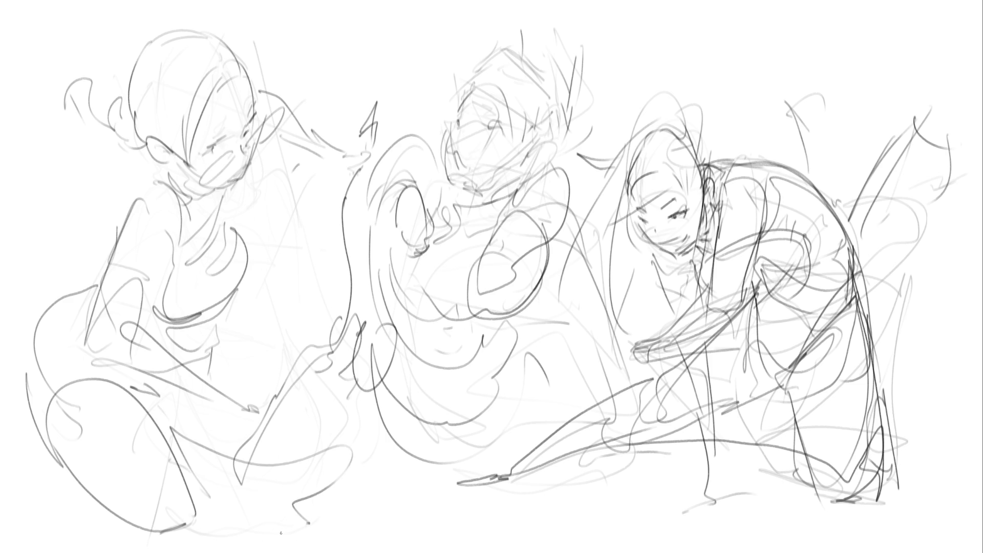
# - Mirror the view with M, fade all sketches to faint guides, and ink the first finger stroke
pyautogui.press('m')
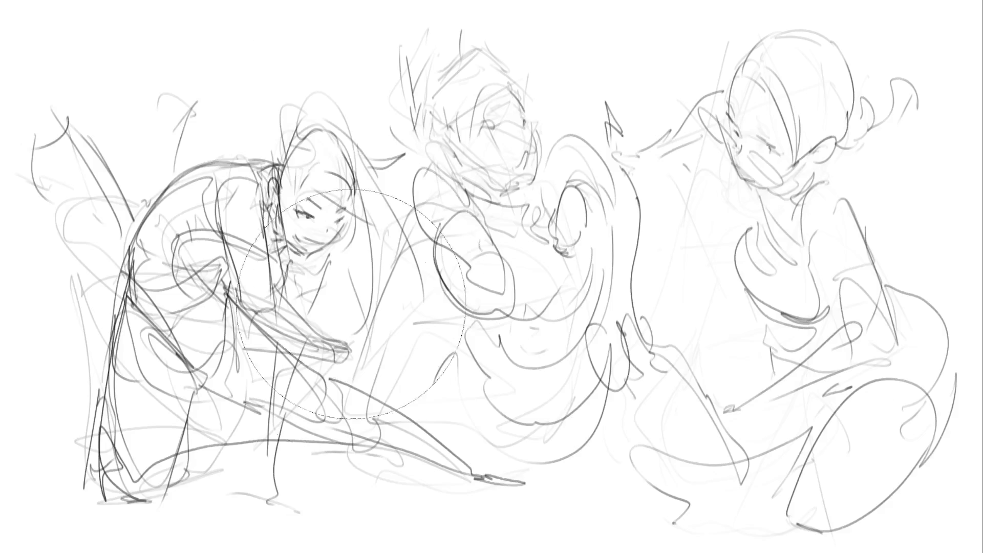
pyautogui.moveTo(560, 145)
pyautogui.mouseDown()
pyautogui.moveTo(801, 87)
pyautogui.moveTo(819, 390)
pyautogui.moveTo(471, 77)
pyautogui.moveTo(492, 331)
pyautogui.moveTo(318, 263)
pyautogui.moveTo(246, 450)
pyautogui.mouseUp()
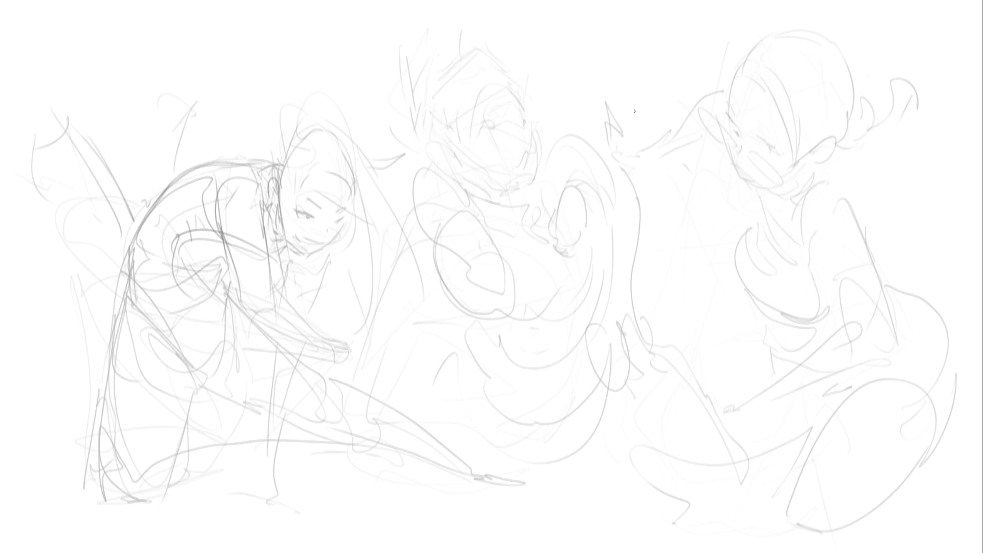
pyautogui.moveTo(566, 182)
pyautogui.mouseDown()
pyautogui.moveTo(576, 147)
pyautogui.moveTo(572, 178)
pyautogui.moveTo(583, 185)
pyautogui.moveTo(590, 154)
pyautogui.moveTo(598, 183)
pyautogui.moveTo(603, 168)
pyautogui.moveTo(582, 236)
pyautogui.mouseUp()
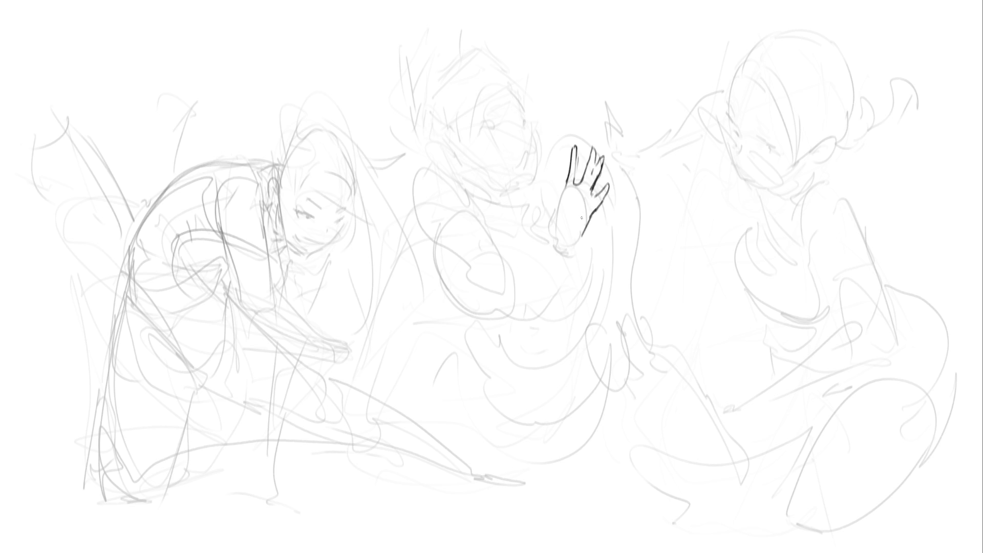
# - Ink the hand's palm and edges, the ball outline over the fingers, and a palm crease
pyautogui.moveTo(574, 188)
pyautogui.mouseDown()
pyautogui.moveTo(569, 212)
pyautogui.moveTo(566, 200)
pyautogui.mouseUp()
pyautogui.moveTo(567, 195)
pyautogui.mouseDown()
pyautogui.moveTo(558, 234)
pyautogui.moveTo(579, 233)
pyautogui.mouseUp()
pyautogui.moveTo(551, 195); pyautogui.dragTo(558, 217)
pyautogui.moveTo(553, 209); pyautogui.dragTo(614, 146)
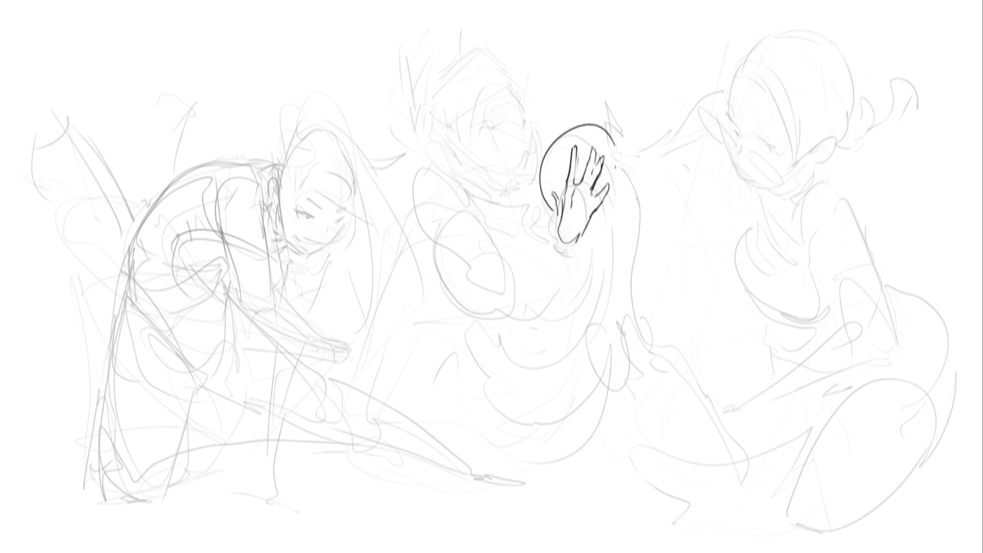
pyautogui.moveTo(588, 199)
pyautogui.mouseDown()
pyautogui.moveTo(586, 209)
pyautogui.moveTo(569, 189)
pyautogui.mouseUp()
# - Ink the wrist edges, undoing a bad stroke, and extend the forearm to the elbow
pyautogui.moveTo(578, 238)
pyautogui.mouseDown()
pyautogui.moveTo(559, 244)
pyautogui.moveTo(548, 232)
pyautogui.moveTo(552, 246)
pyautogui.mouseUp()
pyautogui.moveTo(549, 249)
pyautogui.mouseDown()
pyautogui.moveTo(561, 248)
pyautogui.moveTo(507, 254)
pyautogui.moveTo(485, 269)
pyautogui.moveTo(546, 230)
pyautogui.moveTo(539, 248)
pyautogui.moveTo(540, 236)
pyautogui.mouseUp()
pyautogui.hotkey('ctrl', 'z')
pyautogui.hotkey('ctrl', 'z')
# - Ink the upper arm and shoulder, undoing one stroke and redrawing the shoulder top
pyautogui.hotkey('ctrl', 'z')
pyautogui.hotkey('ctrl', 'z')
pyautogui.moveTo(558, 253)
pyautogui.mouseDown()
pyautogui.moveTo(551, 233)
pyautogui.moveTo(564, 251)
pyautogui.moveTo(529, 241)
pyautogui.moveTo(507, 249)
pyautogui.moveTo(561, 246)
pyautogui.mouseUp()
pyautogui.moveTo(528, 275)
pyautogui.mouseDown()
pyautogui.moveTo(461, 311)
pyautogui.moveTo(497, 295)
pyautogui.moveTo(436, 238)
pyautogui.moveTo(445, 226)
pyautogui.mouseUp()
pyautogui.moveTo(470, 220); pyautogui.dragTo(485, 253)
pyautogui.moveTo(410, 174); pyautogui.dragTo(417, 235)
pyautogui.moveTo(416, 171)
pyautogui.mouseDown()
pyautogui.moveTo(465, 191)
pyautogui.moveTo(434, 241)
pyautogui.moveTo(465, 190)
pyautogui.moveTo(482, 209)
pyautogui.mouseUp()
pyautogui.hotkey('ctrl', 'z')
pyautogui.moveTo(448, 177); pyautogui.dragTo(473, 191)
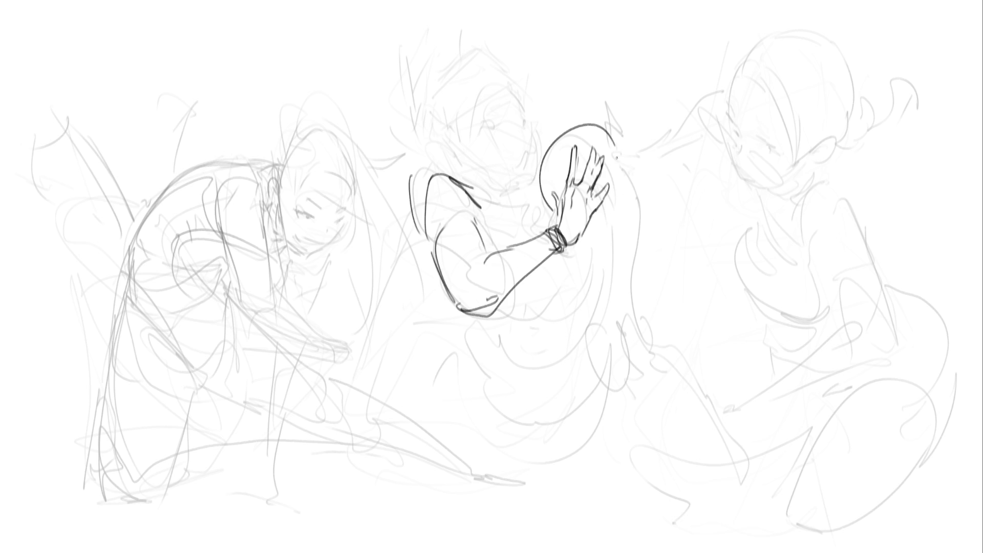
# - Ink the round shape beside the hand and a small jagged ear shape
pyautogui.moveTo(624, 158)
pyautogui.mouseDown()
pyautogui.moveTo(640, 225)
pyautogui.moveTo(621, 242)
pyautogui.mouseUp()
pyautogui.moveTo(615, 245); pyautogui.dragTo(594, 246)
pyautogui.moveTo(622, 140); pyautogui.dragTo(642, 162)
pyautogui.moveTo(621, 137); pyautogui.dragTo(623, 149)
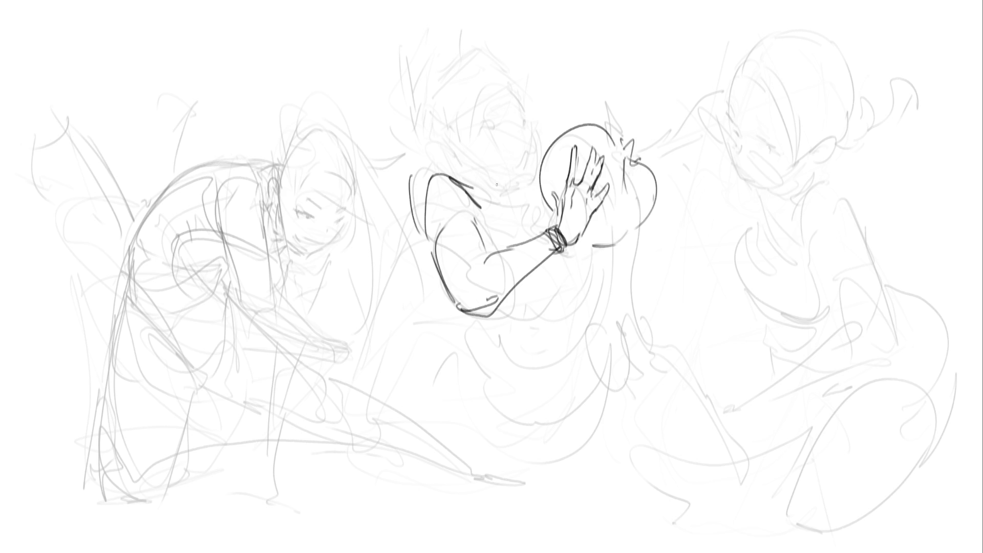
# - Ink the jaw, neck line and first hair and face strokes on the head
pyautogui.moveTo(480, 179)
pyautogui.mouseDown()
pyautogui.moveTo(499, 183)
pyautogui.moveTo(482, 183)
pyautogui.mouseUp()
pyautogui.moveTo(457, 148)
pyautogui.mouseDown()
pyautogui.moveTo(466, 179)
pyautogui.moveTo(504, 182)
pyautogui.mouseUp()
pyautogui.moveTo(504, 176)
pyautogui.mouseDown()
pyautogui.moveTo(505, 190)
pyautogui.moveTo(523, 151)
pyautogui.mouseUp()
pyautogui.moveTo(518, 71)
pyautogui.mouseDown()
pyautogui.moveTo(522, 150)
pyautogui.moveTo(483, 147)
pyautogui.mouseUp()
pyautogui.moveTo(533, 77); pyautogui.dragTo(522, 143)
pyautogui.moveTo(460, 137); pyautogui.dragTo(487, 139)
pyautogui.moveTo(472, 73); pyautogui.dragTo(459, 132)
pyautogui.moveTo(461, 123)
pyautogui.mouseDown()
pyautogui.moveTo(490, 71)
pyautogui.moveTo(531, 93)
pyautogui.moveTo(491, 96)
pyautogui.moveTo(520, 105)
pyautogui.mouseUp()
pyautogui.moveTo(502, 73); pyautogui.dragTo(491, 78)
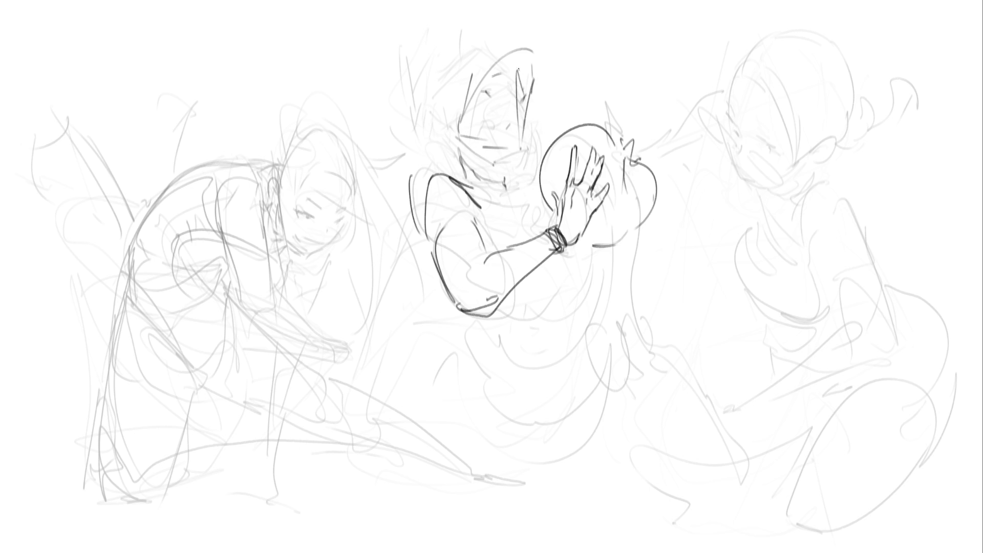
# - Ink hair lines and the left side of the middle figure's head and face
pyautogui.moveTo(454, 113)
pyautogui.mouseDown()
pyautogui.moveTo(453, 140)
pyautogui.moveTo(504, 44)
pyautogui.moveTo(516, 117)
pyautogui.mouseUp()
pyautogui.moveTo(536, 73); pyautogui.dragTo(531, 102)
pyautogui.moveTo(529, 109); pyautogui.dragTo(521, 124)
pyautogui.moveTo(448, 92)
pyautogui.mouseDown()
pyautogui.moveTo(444, 145)
pyautogui.moveTo(471, 22)
pyautogui.moveTo(508, 31)
pyautogui.moveTo(507, 48)
pyautogui.mouseUp()
pyautogui.moveTo(447, 34); pyautogui.dragTo(404, 94)
pyautogui.moveTo(429, 126); pyautogui.dragTo(422, 148)
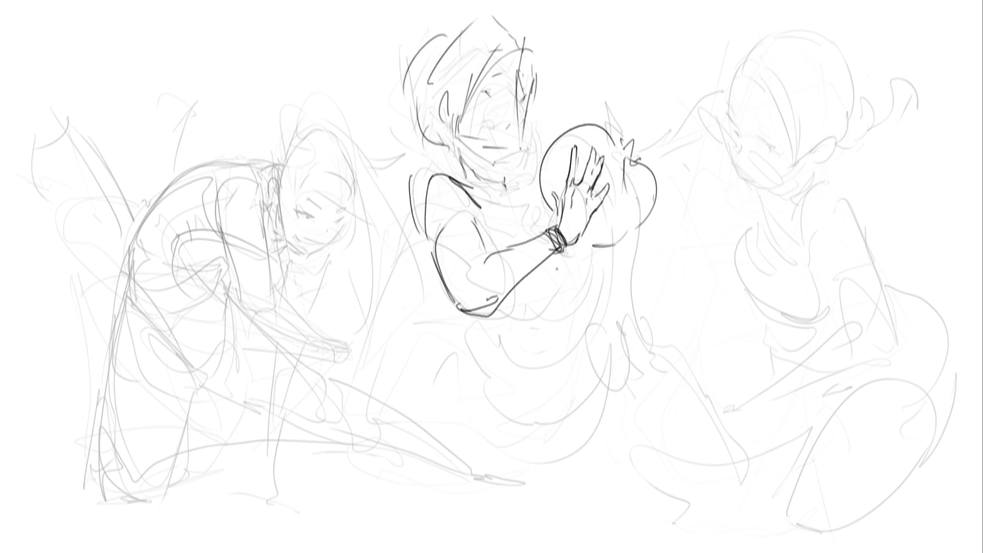
# - Ink the neck and collar, strokes below the wrist and torso, and the forearm contour
pyautogui.moveTo(479, 198); pyautogui.dragTo(504, 204)
pyautogui.moveTo(518, 197)
pyautogui.mouseDown()
pyautogui.moveTo(543, 225)
pyautogui.moveTo(560, 279)
pyautogui.mouseUp()
pyautogui.moveTo(528, 294); pyautogui.dragTo(547, 290)
pyautogui.moveTo(596, 251); pyautogui.dragTo(590, 279)
pyautogui.moveTo(565, 290); pyautogui.dragTo(593, 279)
pyautogui.moveTo(559, 238)
pyautogui.mouseDown()
pyautogui.moveTo(480, 327)
pyautogui.moveTo(461, 256)
pyautogui.moveTo(417, 274)
pyautogui.mouseUp()
# - Ink the middle figure's left side and arm, and redraw the lower forearm contour
pyautogui.moveTo(417, 276); pyautogui.dragTo(440, 307)
pyautogui.moveTo(425, 196); pyautogui.dragTo(403, 298)
pyautogui.moveTo(428, 182); pyautogui.dragTo(454, 180)
pyautogui.moveTo(463, 215); pyautogui.dragTo(467, 251)
pyautogui.moveTo(461, 252)
pyautogui.mouseDown()
pyautogui.moveTo(430, 289)
pyautogui.moveTo(431, 332)
pyautogui.moveTo(543, 264)
pyautogui.moveTo(540, 250)
pyautogui.mouseUp()
pyautogui.moveTo(484, 255)
pyautogui.mouseDown()
pyautogui.moveTo(541, 236)
pyautogui.moveTo(528, 256)
pyautogui.moveTo(543, 242)
pyautogui.mouseUp()
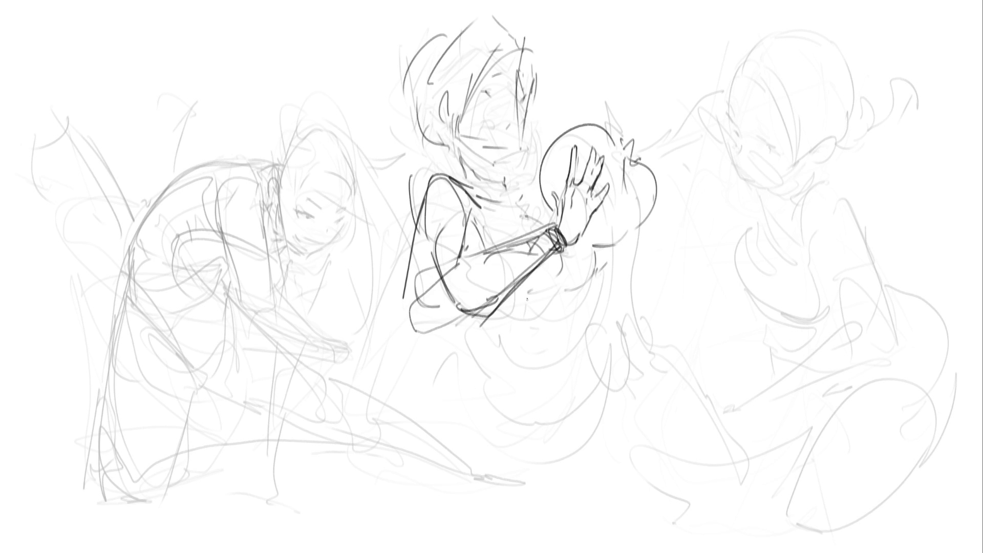
# - Hatch below the forearm, ink the lower body's V-shaped curve, and start the right figure's eye
pyautogui.moveTo(517, 315)
pyautogui.mouseDown()
pyautogui.moveTo(569, 280)
pyautogui.moveTo(562, 286)
pyautogui.mouseUp()
pyautogui.moveTo(532, 333); pyautogui.dragTo(562, 313)
pyautogui.moveTo(497, 345); pyautogui.dragTo(584, 314)
pyautogui.moveTo(565, 360)
pyautogui.mouseDown()
pyautogui.moveTo(586, 342)
pyautogui.moveTo(528, 399)
pyautogui.mouseUp()
pyautogui.moveTo(472, 368); pyautogui.dragTo(531, 398)
pyautogui.moveTo(561, 364); pyautogui.dragTo(588, 343)
pyautogui.moveTo(595, 315); pyautogui.dragTo(611, 349)
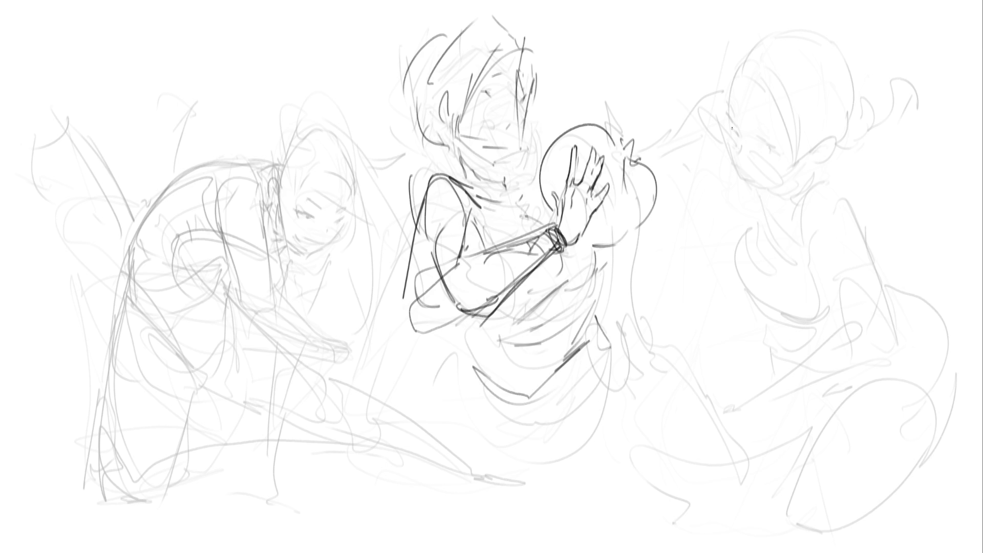
pyautogui.moveTo(730, 125)
pyautogui.mouseDown()
pyautogui.moveTo(781, 152)
pyautogui.moveTo(745, 178)
pyautogui.moveTo(752, 187)
pyautogui.moveTo(791, 179)
pyautogui.moveTo(831, 135)
pyautogui.moveTo(840, 162)
pyautogui.moveTo(813, 167)
pyautogui.moveTo(803, 200)
pyautogui.moveTo(800, 183)
pyautogui.moveTo(765, 207)
pyautogui.moveTo(798, 200)
pyautogui.mouseUp()
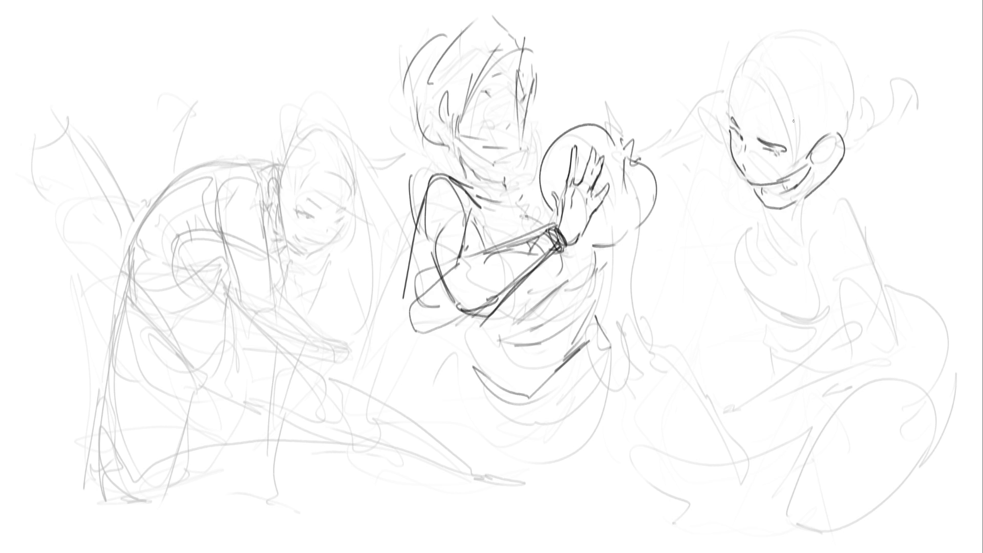
# - Ink the right figure's neck, shoulder, head edge, hair strands and a bun at the nape
pyautogui.moveTo(804, 198)
pyautogui.mouseDown()
pyautogui.moveTo(821, 182)
pyautogui.moveTo(855, 215)
pyautogui.mouseUp()
pyautogui.moveTo(746, 81); pyautogui.dragTo(730, 113)
pyautogui.moveTo(745, 82)
pyautogui.mouseDown()
pyautogui.moveTo(747, 62)
pyautogui.moveTo(779, 97)
pyautogui.moveTo(793, 150)
pyautogui.mouseUp()
pyautogui.moveTo(776, 86); pyautogui.dragTo(793, 165)
pyautogui.moveTo(794, 125); pyautogui.dragTo(813, 155)
pyautogui.moveTo(757, 57)
pyautogui.mouseDown()
pyautogui.moveTo(798, 38)
pyautogui.moveTo(854, 125)
pyautogui.moveTo(845, 154)
pyautogui.mouseUp()
pyautogui.moveTo(744, 75); pyautogui.dragTo(732, 97)
pyautogui.moveTo(857, 132)
pyautogui.mouseDown()
pyautogui.moveTo(844, 172)
pyautogui.moveTo(866, 161)
pyautogui.moveTo(876, 175)
pyautogui.mouseUp()
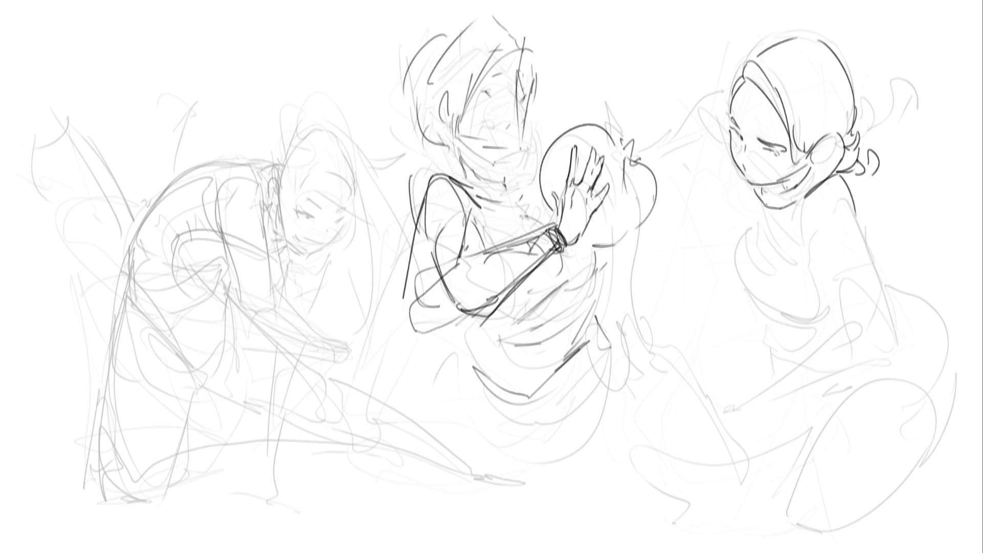
# - Try collar strokes below the right figure's chin, undoing both stray lines
pyautogui.moveTo(762, 204); pyautogui.dragTo(733, 229)
pyautogui.hotkey('ctrl', 'z')
pyautogui.hotkey('ctrl', 'z')
pyautogui.moveTo(802, 203)
pyautogui.mouseDown()
pyautogui.moveTo(794, 220)
pyautogui.moveTo(782, 212)
pyautogui.moveTo(811, 259)
pyautogui.moveTo(845, 227)
pyautogui.moveTo(863, 233)
pyautogui.moveTo(877, 327)
pyautogui.mouseUp()
pyautogui.hotkey('ctrl', 'z')
pyautogui.hotkey('ctrl', 'z')
# - Ink the right figure's back line, arm and forearm
pyautogui.moveTo(809, 252); pyautogui.dragTo(837, 329)
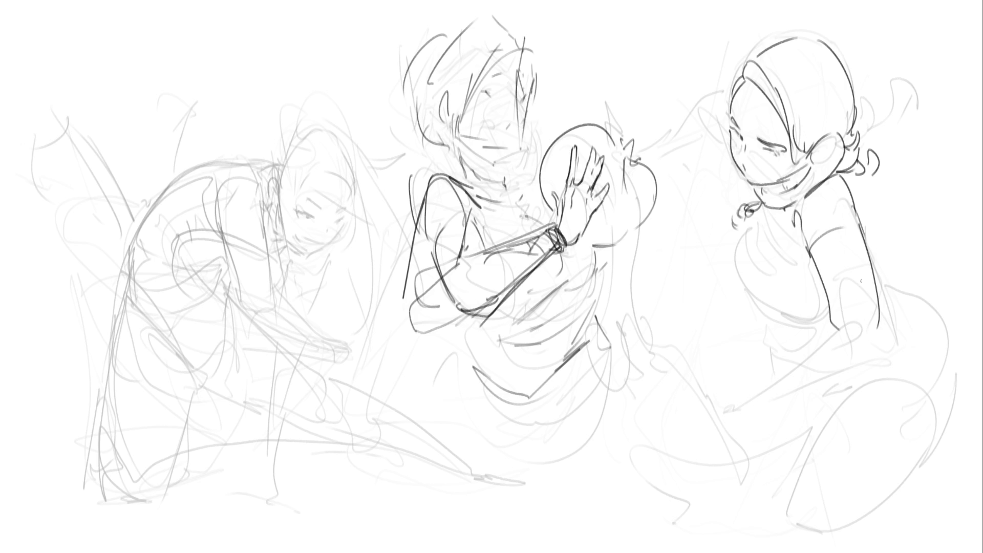
pyautogui.moveTo(840, 296)
pyautogui.mouseDown()
pyautogui.moveTo(836, 330)
pyautogui.moveTo(733, 399)
pyautogui.mouseUp()
pyautogui.moveTo(735, 403)
pyautogui.mouseDown()
pyautogui.moveTo(745, 415)
pyautogui.moveTo(850, 365)
pyautogui.mouseUp()
pyautogui.moveTo(878, 328); pyautogui.dragTo(870, 351)
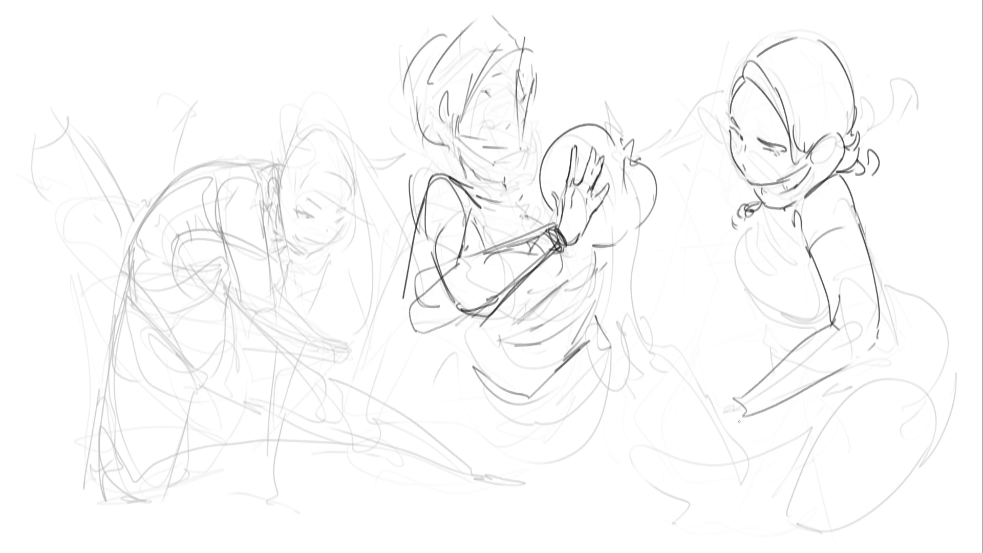
# - Sketch the right figure's hand at the forearm's end, redrawing the fingers
pyautogui.moveTo(734, 397)
pyautogui.mouseDown()
pyautogui.moveTo(705, 373)
pyautogui.moveTo(742, 420)
pyautogui.mouseUp()
pyautogui.moveTo(741, 419); pyautogui.dragTo(722, 424)
pyautogui.moveTo(703, 390)
pyautogui.mouseDown()
pyautogui.moveTo(689, 396)
pyautogui.moveTo(679, 366)
pyautogui.moveTo(732, 406)
pyautogui.mouseUp()
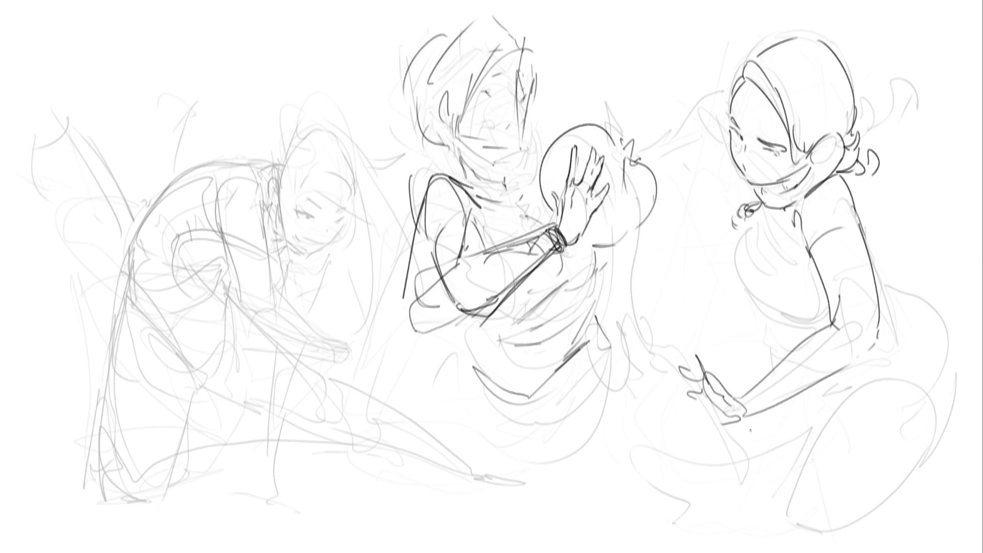
pyautogui.hotkey('ctrl', 'z')
pyautogui.hotkey('ctrl', 'z')
pyautogui.hotkey('ctrl', 'z')
pyautogui.moveTo(701, 408); pyautogui.dragTo(681, 417)
pyautogui.moveTo(706, 372)
pyautogui.mouseDown()
pyautogui.moveTo(695, 394)
pyautogui.moveTo(717, 426)
pyautogui.moveTo(733, 426)
pyautogui.mouseUp()
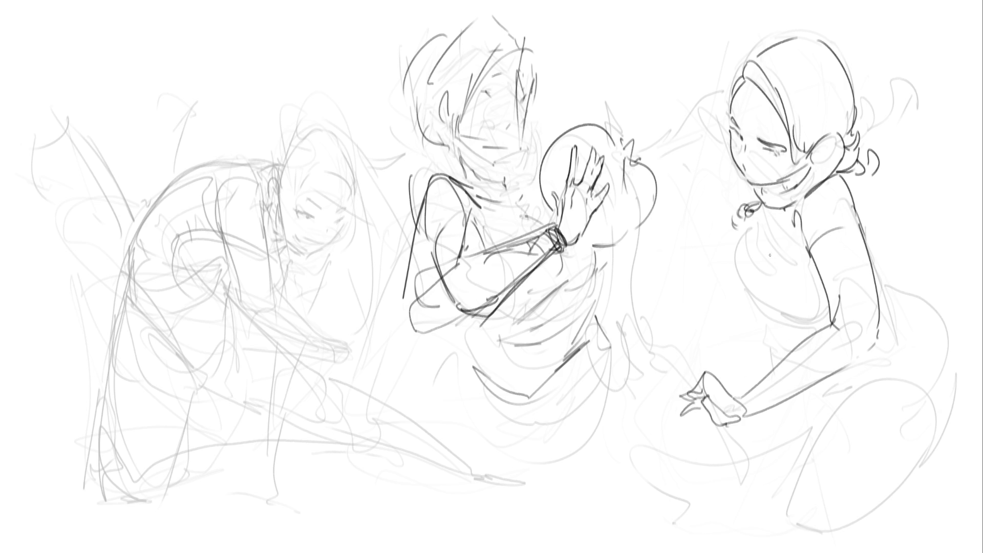
# - Ink a fist near the collar and darken the right figure's shoulder, back and hip curves
pyautogui.moveTo(774, 212)
pyautogui.mouseDown()
pyautogui.moveTo(761, 241)
pyautogui.moveTo(745, 221)
pyautogui.moveTo(760, 269)
pyautogui.moveTo(794, 289)
pyautogui.moveTo(814, 276)
pyautogui.moveTo(805, 310)
pyautogui.moveTo(825, 313)
pyautogui.mouseUp()
pyautogui.moveTo(854, 200)
pyautogui.mouseDown()
pyautogui.moveTo(873, 217)
pyautogui.moveTo(900, 284)
pyautogui.moveTo(888, 301)
pyautogui.mouseUp()
pyautogui.moveTo(903, 248)
pyautogui.mouseDown()
pyautogui.moveTo(931, 262)
pyautogui.moveTo(933, 282)
pyautogui.mouseUp()
pyautogui.moveTo(933, 288); pyautogui.dragTo(916, 305)
pyautogui.moveTo(882, 333); pyautogui.dragTo(895, 335)
pyautogui.moveTo(926, 245); pyautogui.dragTo(982, 296)
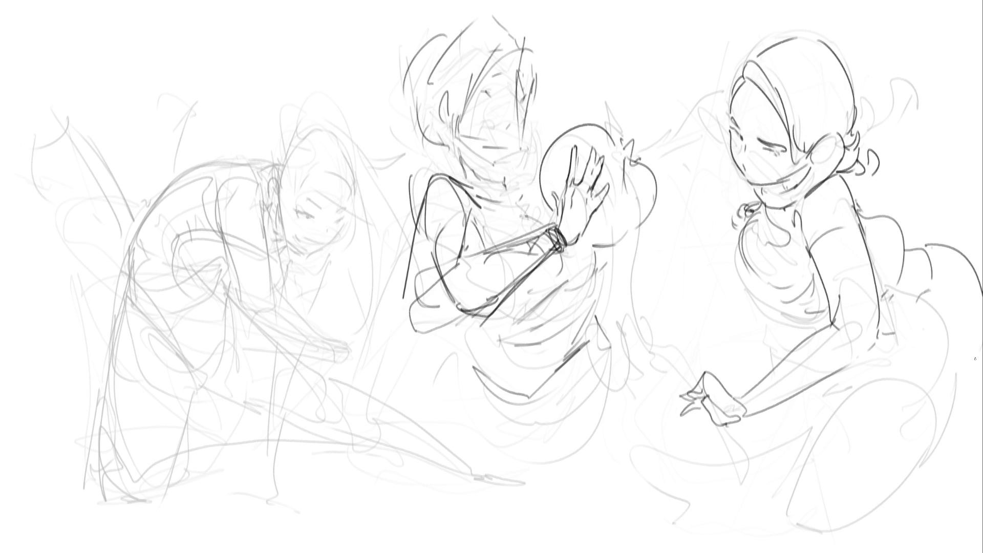
# - Sketch the right figure's back, hip and lower body with lines across it
pyautogui.moveTo(906, 234); pyautogui.dragTo(925, 237)
pyautogui.moveTo(939, 248)
pyautogui.mouseDown()
pyautogui.moveTo(979, 353)
pyautogui.moveTo(953, 415)
pyautogui.mouseUp()
pyautogui.moveTo(883, 403)
pyautogui.mouseDown()
pyautogui.moveTo(923, 405)
pyautogui.moveTo(947, 390)
pyautogui.mouseUp()
pyautogui.moveTo(955, 392); pyautogui.dragTo(943, 435)
pyautogui.moveTo(867, 433); pyautogui.dragTo(946, 431)
pyautogui.moveTo(945, 431); pyautogui.dragTo(919, 474)
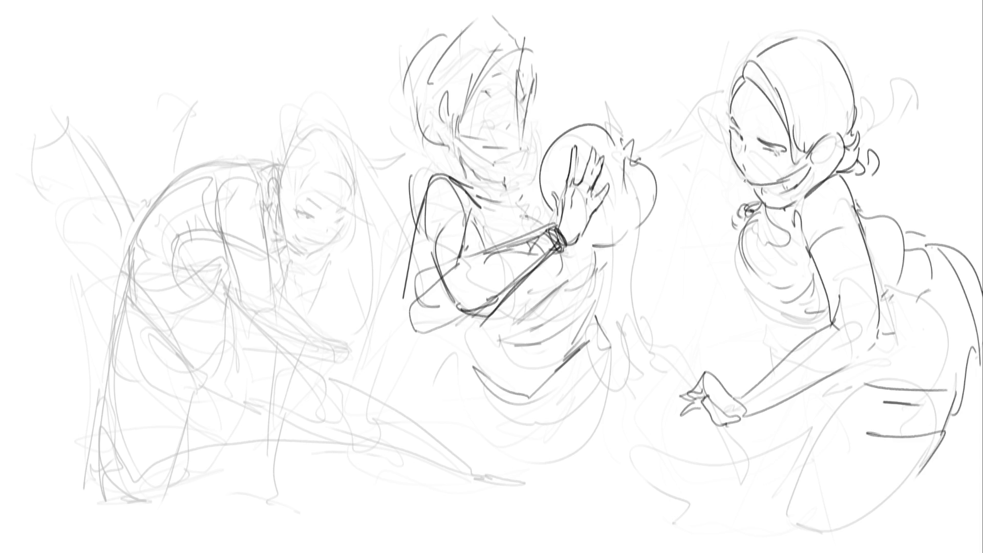
# - Outline the right figure's collar edge and torso side
pyautogui.moveTo(738, 204); pyautogui.dragTo(724, 197)
pyautogui.moveTo(722, 200); pyautogui.dragTo(739, 302)
pyautogui.moveTo(748, 328); pyautogui.dragTo(775, 328)
pyautogui.moveTo(740, 178); pyautogui.dragTo(736, 204)
pyautogui.moveTo(862, 196); pyautogui.dragTo(859, 217)
# - Sketch the right figure's arm, forearm and hand with a second contour down to the hand
pyautogui.moveTo(858, 206)
pyautogui.mouseDown()
pyautogui.moveTo(874, 322)
pyautogui.moveTo(830, 342)
pyautogui.mouseUp()
pyautogui.moveTo(830, 298)
pyautogui.mouseDown()
pyautogui.moveTo(757, 376)
pyautogui.moveTo(827, 364)
pyautogui.mouseUp()
pyautogui.moveTo(840, 334); pyautogui.dragTo(881, 314)
pyautogui.moveTo(826, 361); pyautogui.dragTo(807, 369)
pyautogui.moveTo(782, 385)
pyautogui.mouseDown()
pyautogui.moveTo(767, 390)
pyautogui.moveTo(775, 360)
pyautogui.moveTo(705, 387)
pyautogui.moveTo(727, 393)
pyautogui.mouseUp()
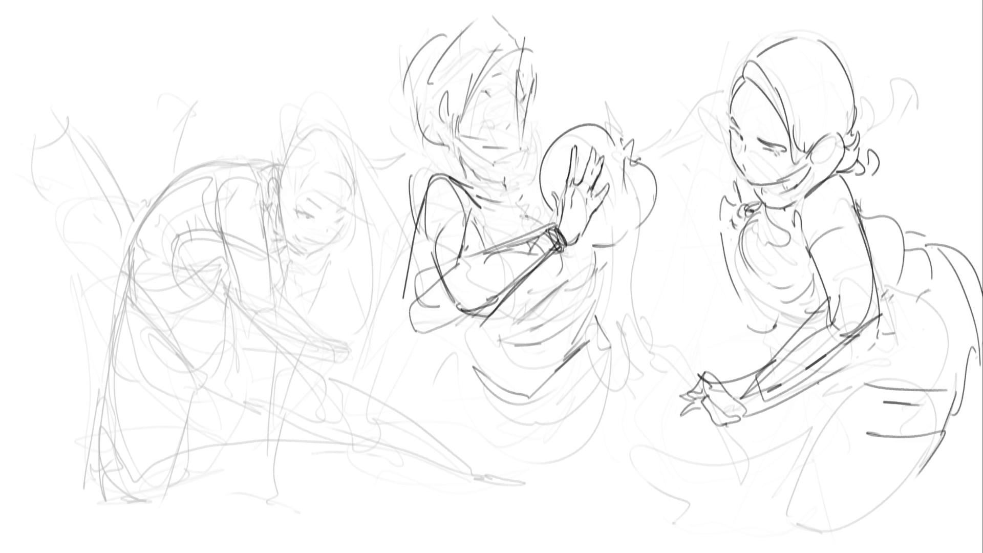
pyautogui.moveTo(855, 219); pyautogui.dragTo(800, 371)
pyautogui.moveTo(808, 202)
pyautogui.mouseDown()
pyautogui.moveTo(766, 388)
pyautogui.moveTo(768, 424)
pyautogui.moveTo(752, 359)
pyautogui.moveTo(702, 328)
pyautogui.moveTo(763, 397)
pyautogui.moveTo(699, 333)
pyautogui.mouseUp()
# - Add lower-body lines, then fade the middle and right figures with a large soft eraser
pyautogui.moveTo(738, 398); pyautogui.dragTo(763, 369)
pyautogui.moveTo(829, 373); pyautogui.dragTo(858, 451)
pyautogui.moveTo(937, 457); pyautogui.dragTo(925, 472)
pyautogui.moveTo(924, 469); pyautogui.dragTo(862, 499)
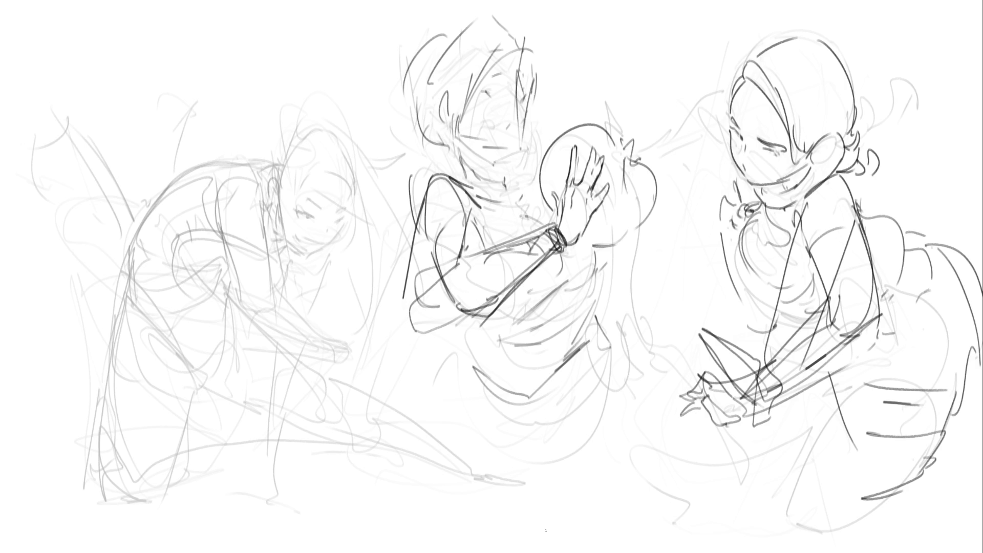
pyautogui.moveTo(543, 313)
pyautogui.mouseDown()
pyautogui.moveTo(527, 89)
pyautogui.moveTo(660, 308)
pyautogui.moveTo(871, 256)
pyautogui.moveTo(942, 446)
pyautogui.mouseUp()
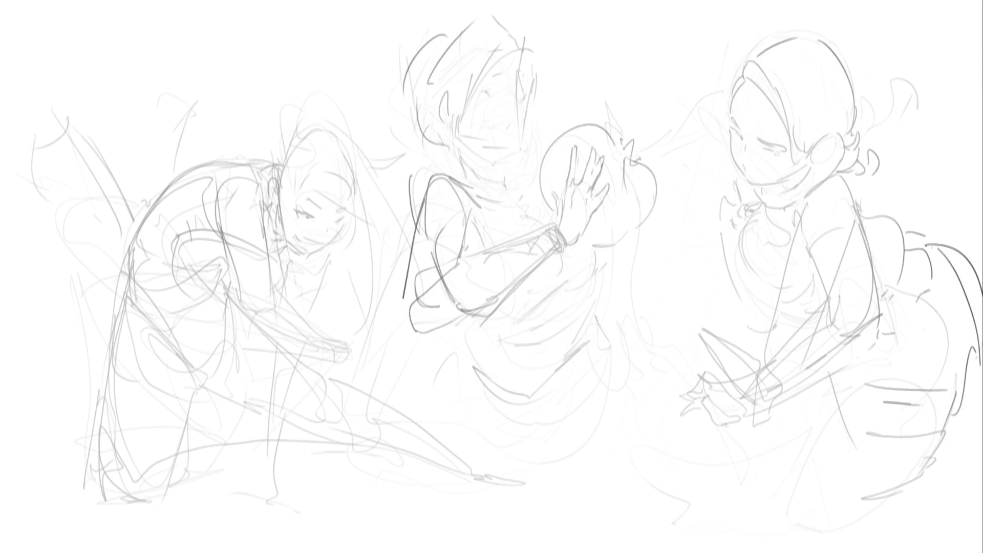
# - Ink the left figure's eye, eyebrows and mouth, undoing a stray cheek stroke
pyautogui.moveTo(297, 211)
pyautogui.mouseDown()
pyautogui.moveTo(343, 219)
pyautogui.moveTo(315, 205)
pyautogui.moveTo(346, 210)
pyautogui.moveTo(316, 205)
pyautogui.mouseUp()
pyautogui.moveTo(337, 212); pyautogui.dragTo(346, 209)
pyautogui.moveTo(302, 241)
pyautogui.mouseDown()
pyautogui.moveTo(327, 248)
pyautogui.moveTo(336, 219)
pyautogui.mouseUp()
pyautogui.moveTo(344, 216)
pyautogui.mouseDown()
pyautogui.moveTo(331, 239)
pyautogui.moveTo(352, 233)
pyautogui.moveTo(306, 254)
pyautogui.mouseUp()
pyautogui.hotkey('ctrl', 'z')
# - Ink the left figure's face side, ear, bald head outline and jaw, redrawing strokes near the ear
pyautogui.moveTo(277, 209); pyautogui.dragTo(284, 232)
pyautogui.moveTo(274, 201)
pyautogui.mouseDown()
pyautogui.moveTo(279, 179)
pyautogui.moveTo(281, 197)
pyautogui.mouseUp()
pyautogui.moveTo(281, 159)
pyautogui.mouseDown()
pyautogui.moveTo(278, 180)
pyautogui.moveTo(319, 129)
pyautogui.moveTo(346, 168)
pyautogui.mouseUp()
pyautogui.hotkey('ctrl', 'z')
pyautogui.moveTo(326, 133)
pyautogui.mouseDown()
pyautogui.moveTo(357, 190)
pyautogui.moveTo(351, 206)
pyautogui.mouseUp()
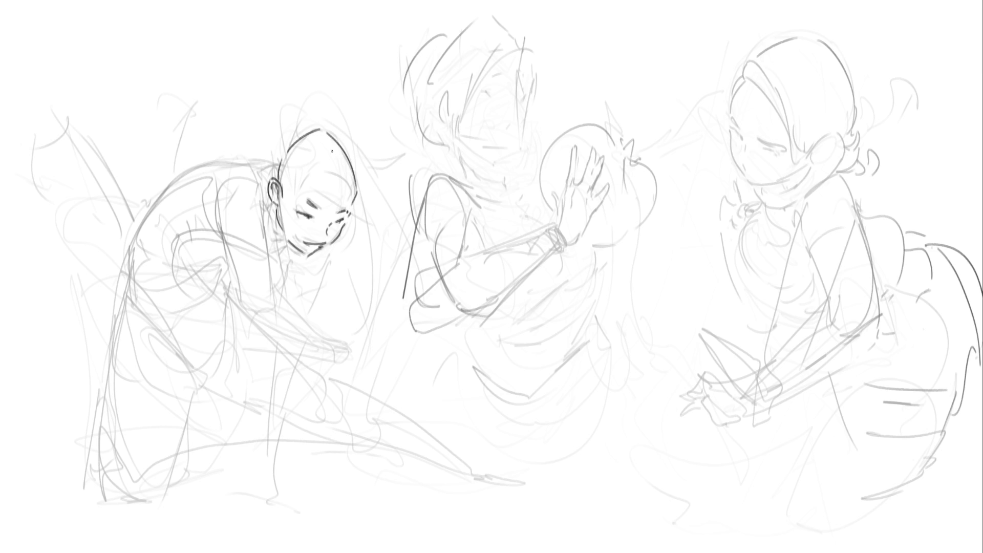
pyautogui.moveTo(276, 216)
pyautogui.mouseDown()
pyautogui.moveTo(256, 181)
pyautogui.moveTo(267, 169)
pyautogui.moveTo(246, 184)
pyautogui.moveTo(272, 174)
pyautogui.moveTo(255, 164)
pyautogui.mouseUp()
pyautogui.hotkey('ctrl', 'z')
pyautogui.moveTo(251, 165)
pyautogui.mouseDown()
pyautogui.moveTo(254, 195)
pyautogui.moveTo(241, 203)
pyautogui.mouseUp()
# - Ink behind the left figure's ear, its neck, collar and top of back
pyautogui.moveTo(258, 215)
pyautogui.mouseDown()
pyautogui.moveTo(213, 206)
pyautogui.moveTo(258, 211)
pyautogui.moveTo(250, 324)
pyautogui.mouseUp()
pyautogui.moveTo(256, 210)
pyautogui.mouseDown()
pyautogui.moveTo(262, 267)
pyautogui.moveTo(266, 228)
pyautogui.moveTo(261, 286)
pyautogui.moveTo(279, 330)
pyautogui.mouseUp()
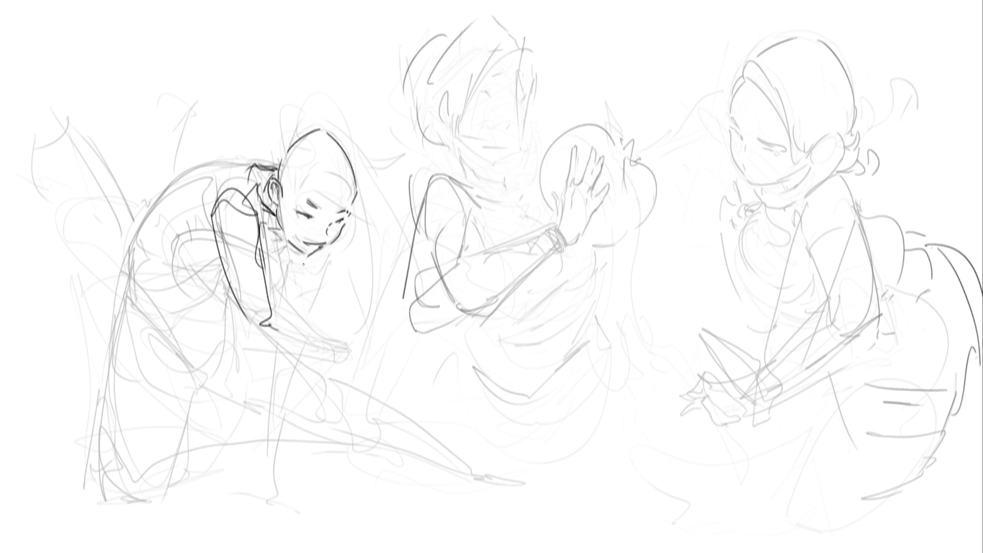
pyautogui.moveTo(281, 228)
pyautogui.mouseDown()
pyautogui.moveTo(266, 233)
pyautogui.moveTo(258, 256)
pyautogui.mouseUp()
pyautogui.moveTo(250, 163)
pyautogui.mouseDown()
pyautogui.moveTo(162, 200)
pyautogui.moveTo(179, 261)
pyautogui.moveTo(201, 264)
pyautogui.mouseUp()
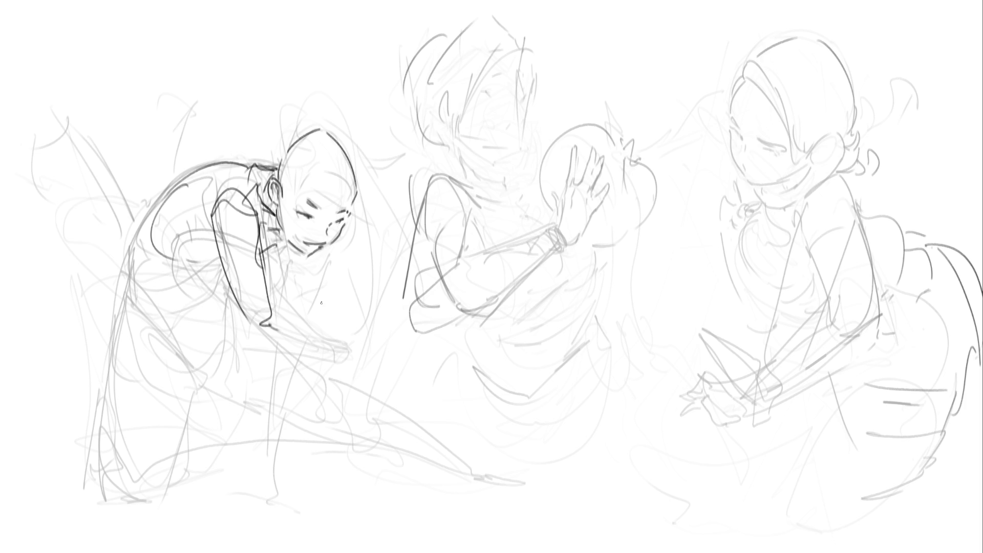
# - Ink under the chin and the left figure's arm reaching down to a hand on the ground
pyautogui.moveTo(322, 256); pyautogui.dragTo(301, 303)
pyautogui.moveTo(278, 250); pyautogui.dragTo(277, 297)
pyautogui.moveTo(322, 253)
pyautogui.mouseDown()
pyautogui.moveTo(299, 315)
pyautogui.moveTo(278, 313)
pyautogui.moveTo(300, 335)
pyautogui.moveTo(266, 358)
pyautogui.moveTo(272, 467)
pyautogui.mouseUp()
pyautogui.moveTo(295, 346); pyautogui.dragTo(267, 485)
pyautogui.moveTo(271, 430)
pyautogui.mouseDown()
pyautogui.moveTo(279, 476)
pyautogui.moveTo(267, 520)
pyautogui.mouseUp()
pyautogui.moveTo(278, 460)
pyautogui.mouseDown()
pyautogui.moveTo(279, 529)
pyautogui.moveTo(280, 509)
pyautogui.moveTo(287, 517)
pyautogui.mouseUp()
# - Finish the planted hand, ink the outstretched hand and forearm, and extend the head outline
pyautogui.moveTo(285, 495); pyautogui.dragTo(298, 514)
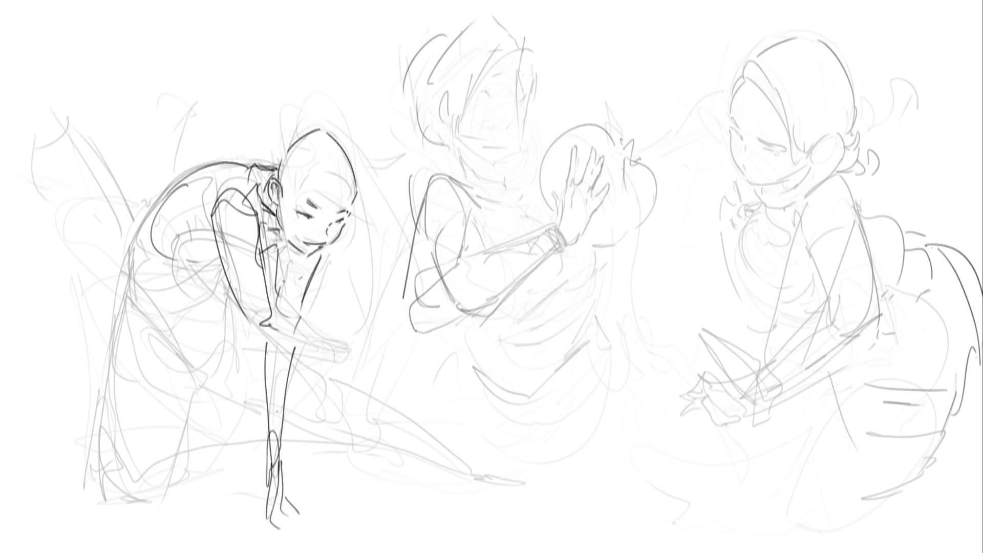
pyautogui.moveTo(257, 336); pyautogui.dragTo(283, 349)
pyautogui.moveTo(270, 309); pyautogui.dragTo(288, 302)
pyautogui.moveTo(288, 311)
pyautogui.mouseDown()
pyautogui.moveTo(335, 353)
pyautogui.moveTo(321, 364)
pyautogui.moveTo(335, 367)
pyautogui.mouseUp()
pyautogui.moveTo(344, 355)
pyautogui.mouseDown()
pyautogui.moveTo(363, 372)
pyautogui.moveTo(385, 370)
pyautogui.moveTo(365, 378)
pyautogui.moveTo(393, 377)
pyautogui.mouseUp()
pyautogui.moveTo(391, 377); pyautogui.dragTo(379, 379)
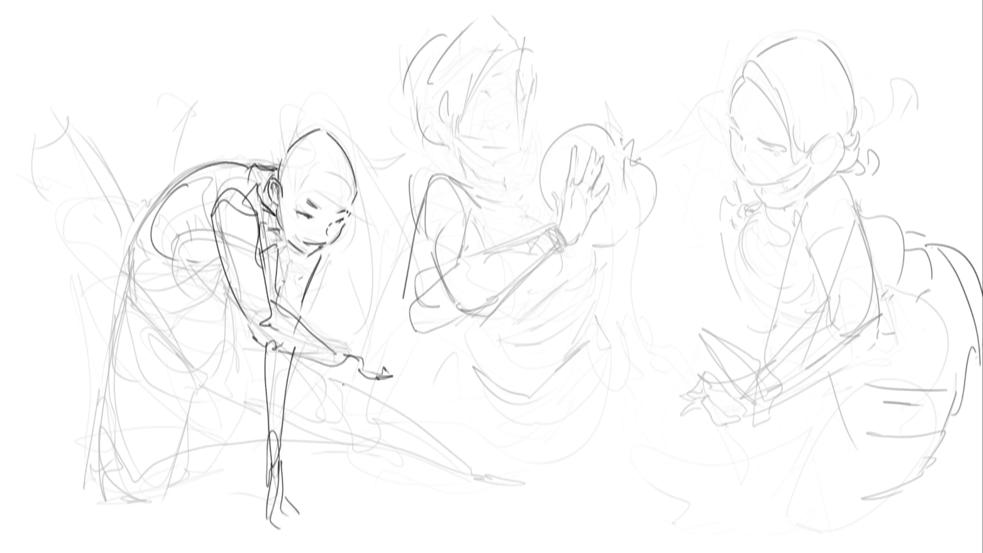
pyautogui.moveTo(357, 198); pyautogui.dragTo(355, 207)
# - Ink the left figure's back, torso, lower back and hip
pyautogui.moveTo(200, 229)
pyautogui.mouseDown()
pyautogui.moveTo(219, 204)
pyautogui.moveTo(130, 279)
pyautogui.moveTo(229, 261)
pyautogui.moveTo(205, 287)
pyautogui.moveTo(216, 288)
pyautogui.moveTo(138, 266)
pyautogui.mouseUp()
pyautogui.moveTo(138, 265)
pyautogui.mouseDown()
pyautogui.moveTo(128, 297)
pyautogui.moveTo(201, 282)
pyautogui.mouseUp()
pyautogui.moveTo(203, 282)
pyautogui.mouseDown()
pyautogui.moveTo(218, 296)
pyautogui.moveTo(135, 307)
pyautogui.mouseUp()
pyautogui.moveTo(125, 301)
pyautogui.mouseDown()
pyautogui.moveTo(144, 321)
pyautogui.moveTo(230, 298)
pyautogui.mouseUp()
pyautogui.moveTo(143, 320); pyautogui.dragTo(158, 327)
pyautogui.moveTo(225, 297); pyautogui.dragTo(230, 323)
# - Ink the left figure's thigh, redrawing one thigh line, and reinforce the hip area
pyautogui.moveTo(167, 327); pyautogui.dragTo(192, 384)
pyautogui.moveTo(229, 300)
pyautogui.mouseDown()
pyautogui.moveTo(234, 333)
pyautogui.moveTo(210, 392)
pyautogui.mouseUp()
pyautogui.hotkey('ctrl', 'z')
pyautogui.moveTo(230, 299); pyautogui.dragTo(212, 372)
pyautogui.moveTo(101, 407)
pyautogui.mouseDown()
pyautogui.moveTo(184, 410)
pyautogui.moveTo(106, 312)
pyautogui.mouseUp()
pyautogui.moveTo(118, 271)
pyautogui.mouseDown()
pyautogui.moveTo(160, 295)
pyautogui.moveTo(218, 300)
pyautogui.mouseUp()
# - Ink the left figure's knee, lower leg and boot outline, redrawing one misplaced leg line
pyautogui.moveTo(205, 385)
pyautogui.mouseDown()
pyautogui.moveTo(237, 391)
pyautogui.moveTo(258, 331)
pyautogui.mouseUp()
pyautogui.moveTo(247, 391); pyautogui.dragTo(281, 394)
pyautogui.moveTo(340, 368); pyautogui.dragTo(335, 406)
pyautogui.moveTo(350, 397); pyautogui.dragTo(288, 436)
pyautogui.moveTo(255, 398); pyautogui.dragTo(233, 429)
pyautogui.hotkey('ctrl', 'z')
pyautogui.hotkey('ctrl', 'z')
pyautogui.moveTo(335, 405)
pyautogui.mouseDown()
pyautogui.moveTo(232, 430)
pyautogui.moveTo(254, 438)
pyautogui.moveTo(218, 436)
pyautogui.moveTo(205, 472)
pyautogui.moveTo(238, 475)
pyautogui.mouseUp()
pyautogui.moveTo(114, 410); pyautogui.dragTo(159, 490)
pyautogui.moveTo(183, 410)
pyautogui.mouseDown()
pyautogui.moveTo(173, 493)
pyautogui.moveTo(115, 463)
pyautogui.moveTo(91, 470)
pyautogui.moveTo(102, 485)
pyautogui.mouseUp()
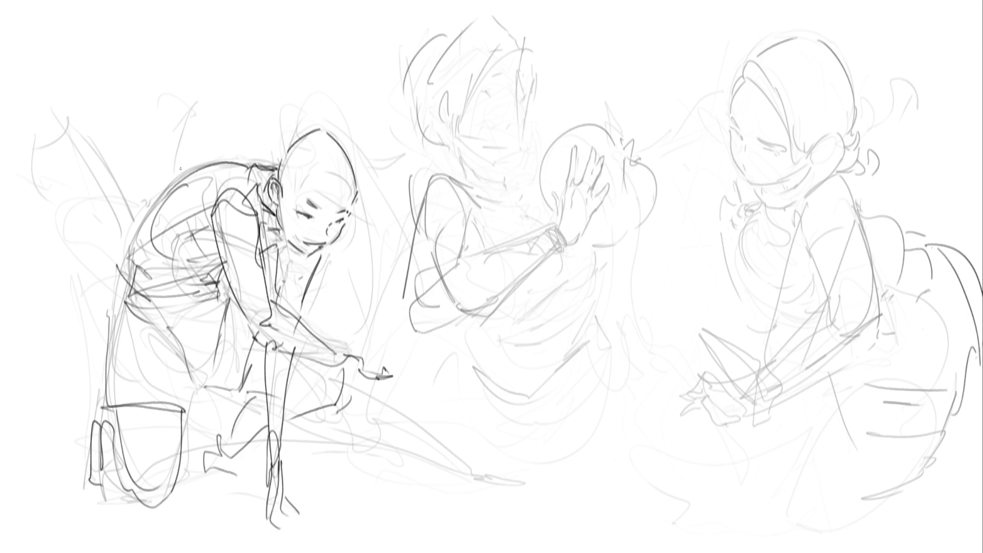
# - Ink the left figure's shoulder, back, neck and the planted hand's fingers
pyautogui.moveTo(126, 231); pyautogui.dragTo(122, 277)
pyautogui.moveTo(112, 214)
pyautogui.mouseDown()
pyautogui.moveTo(138, 210)
pyautogui.moveTo(126, 268)
pyautogui.moveTo(188, 174)
pyautogui.moveTo(258, 199)
pyautogui.mouseUp()
pyautogui.moveTo(251, 161)
pyautogui.mouseDown()
pyautogui.moveTo(260, 220)
pyautogui.moveTo(274, 175)
pyautogui.mouseUp()
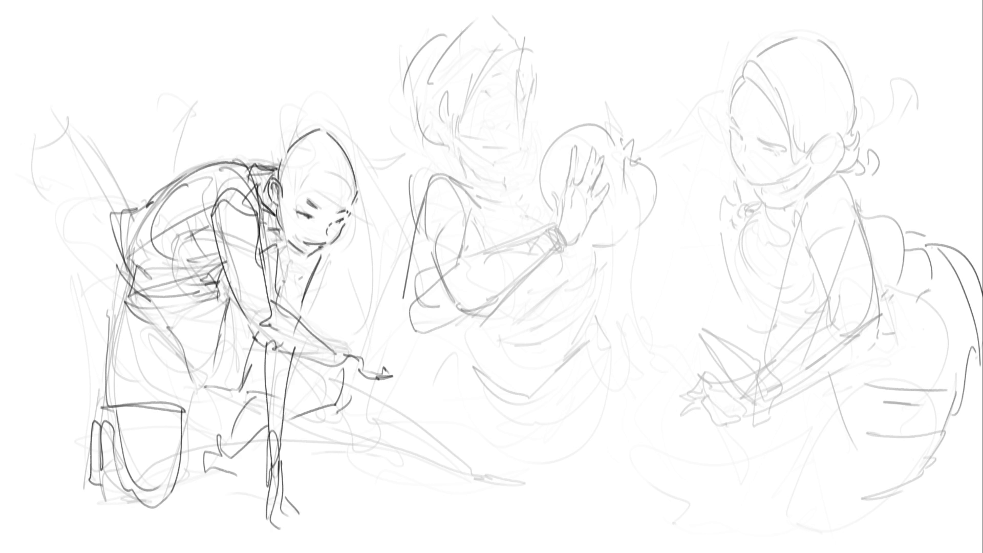
pyautogui.moveTo(268, 473)
pyautogui.mouseDown()
pyautogui.moveTo(257, 517)
pyautogui.moveTo(274, 513)
pyautogui.moveTo(310, 533)
pyautogui.moveTo(317, 521)
pyautogui.mouseUp()
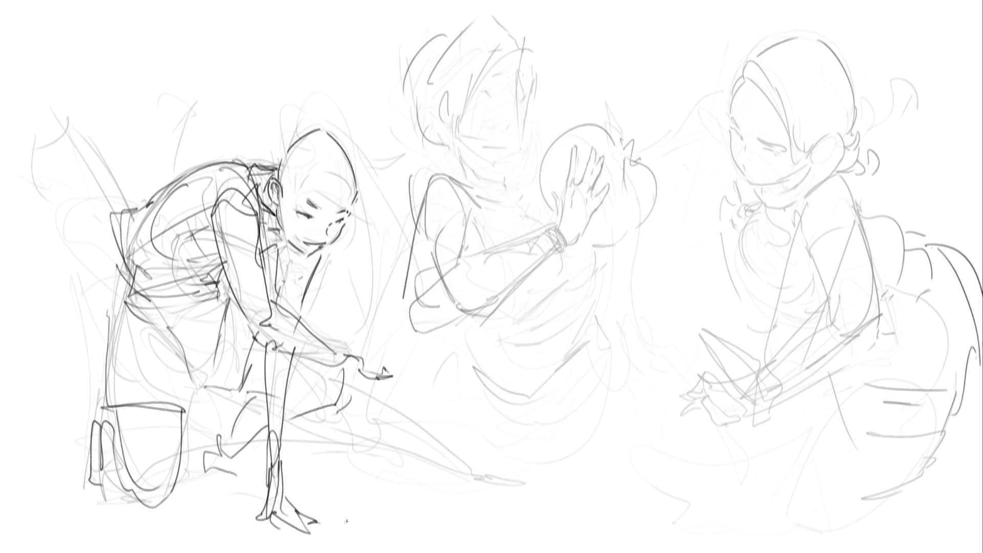
# - Ink the outstretched hand's fingers and inner lines, undoing stray strokes
pyautogui.moveTo(355, 358)
pyautogui.mouseDown()
pyautogui.moveTo(351, 323)
pyautogui.moveTo(395, 361)
pyautogui.moveTo(353, 333)
pyautogui.moveTo(376, 326)
pyautogui.moveTo(382, 378)
pyautogui.mouseUp()
pyautogui.moveTo(402, 319)
pyautogui.mouseDown()
pyautogui.moveTo(384, 346)
pyautogui.moveTo(379, 339)
pyautogui.mouseUp()
pyautogui.hotkey('ctrl', 'z')
pyautogui.moveTo(378, 337)
pyautogui.mouseDown()
pyautogui.moveTo(363, 376)
pyautogui.moveTo(354, 374)
pyautogui.mouseUp()
pyautogui.moveTo(348, 354); pyautogui.dragTo(372, 368)
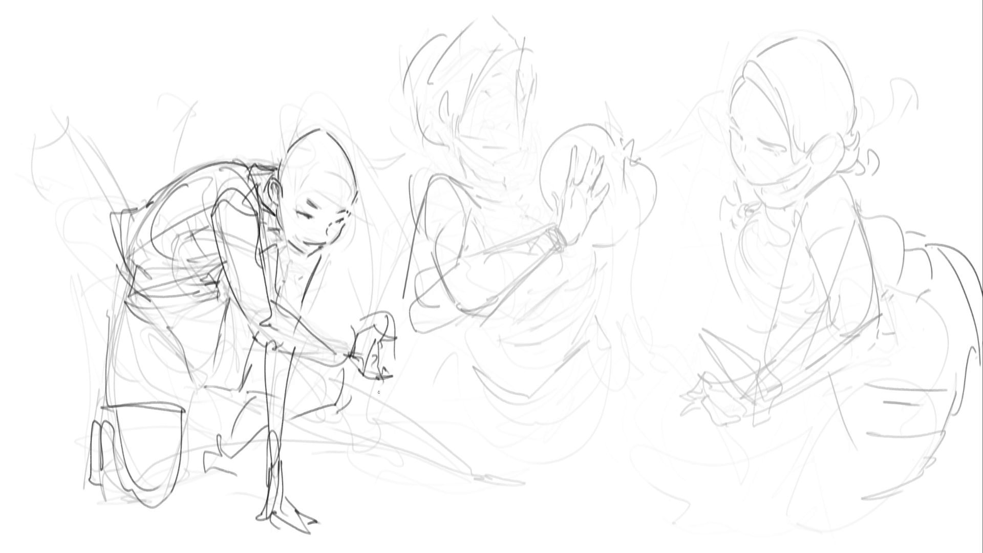
pyautogui.moveTo(379, 369); pyautogui.dragTo(354, 435)
pyautogui.hotkey('ctrl', 'z')
# - Add short strokes around the outstretched hand and wrist
pyautogui.moveTo(353, 368); pyautogui.dragTo(364, 409)
pyautogui.moveTo(395, 315)
pyautogui.mouseDown()
pyautogui.moveTo(374, 326)
pyautogui.moveTo(442, 404)
pyautogui.mouseUp()
pyautogui.moveTo(376, 409); pyautogui.dragTo(409, 421)
pyautogui.moveTo(406, 307); pyautogui.dragTo(389, 310)
pyautogui.moveTo(428, 333); pyautogui.dragTo(434, 356)
pyautogui.moveTo(420, 315)
pyautogui.mouseDown()
pyautogui.moveTo(396, 333)
pyautogui.moveTo(362, 325)
pyautogui.mouseUp()
pyautogui.moveTo(382, 308)
pyautogui.mouseDown()
pyautogui.moveTo(375, 326)
pyautogui.moveTo(396, 338)
pyautogui.moveTo(377, 331)
pyautogui.moveTo(386, 342)
pyautogui.mouseUp()
# - Draw the round ball beneath the left figure's outstretched hand
pyautogui.moveTo(348, 381); pyautogui.dragTo(388, 419)
pyautogui.moveTo(409, 339); pyautogui.dragTo(409, 414)
pyautogui.moveTo(358, 395); pyautogui.dragTo(393, 418)
pyautogui.moveTo(409, 345)
pyautogui.mouseDown()
pyautogui.moveTo(440, 377)
pyautogui.moveTo(426, 421)
pyautogui.mouseUp()
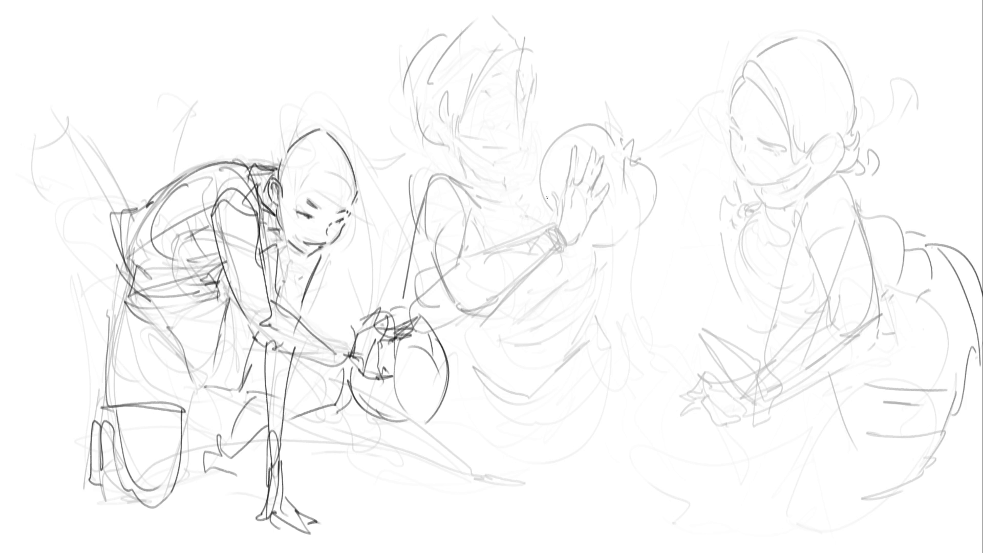
# - Ink the middle figure's hand and fingers on the ball, undoing a first ball edge
pyautogui.moveTo(549, 194)
pyautogui.mouseDown()
pyautogui.moveTo(564, 202)
pyautogui.moveTo(557, 216)
pyautogui.moveTo(562, 177)
pyautogui.mouseUp()
pyautogui.moveTo(574, 144)
pyautogui.mouseDown()
pyautogui.moveTo(564, 177)
pyautogui.moveTo(593, 151)
pyautogui.moveTo(594, 193)
pyautogui.moveTo(615, 200)
pyautogui.moveTo(579, 245)
pyautogui.mouseUp()
pyautogui.moveTo(568, 132); pyautogui.dragTo(538, 228)
pyautogui.moveTo(566, 149)
pyautogui.mouseDown()
pyautogui.moveTo(537, 159)
pyautogui.moveTo(546, 216)
pyautogui.mouseUp()
pyautogui.hotkey('ctrl', 'z')
pyautogui.hotkey('ctrl', 'z')
pyautogui.hotkey('ctrl', 'z')
# - Redraw the ball as a larger full circle with rim arcs and sketch a wristband
pyautogui.moveTo(563, 115)
pyautogui.mouseDown()
pyautogui.moveTo(536, 154)
pyautogui.moveTo(548, 217)
pyautogui.moveTo(618, 105)
pyautogui.mouseUp()
pyautogui.moveTo(628, 118)
pyautogui.mouseDown()
pyautogui.moveTo(647, 132)
pyautogui.moveTo(637, 221)
pyautogui.mouseUp()
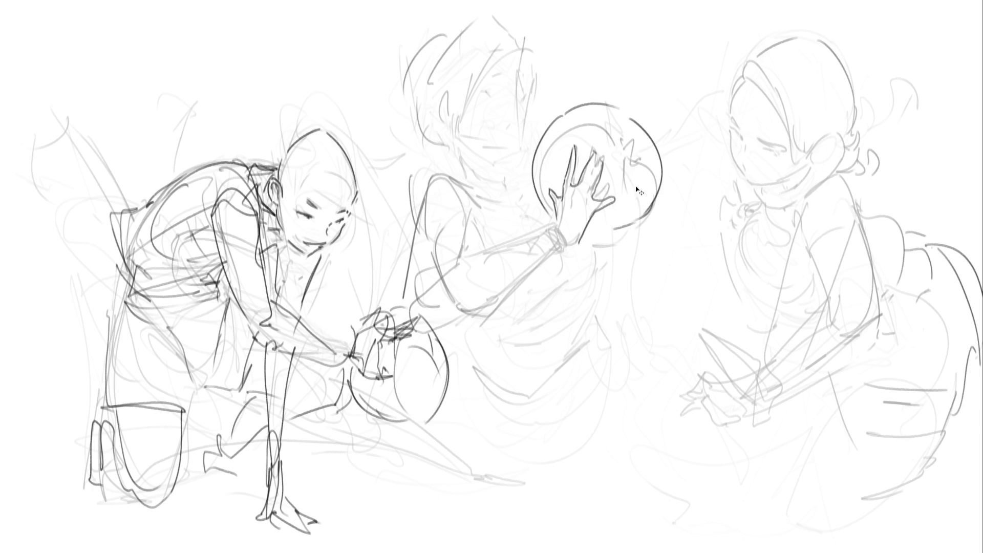
pyautogui.moveTo(576, 114); pyautogui.dragTo(651, 194)
pyautogui.hotkey('ctrl', 'z')
pyautogui.moveTo(574, 110)
pyautogui.mouseDown()
pyautogui.moveTo(653, 208)
pyautogui.moveTo(608, 243)
pyautogui.mouseUp()
pyautogui.moveTo(664, 166); pyautogui.dragTo(663, 196)
pyautogui.moveTo(656, 138); pyautogui.dragTo(668, 181)
pyautogui.moveTo(546, 226)
pyautogui.mouseDown()
pyautogui.moveTo(562, 253)
pyautogui.moveTo(523, 234)
pyautogui.mouseUp()
pyautogui.moveTo(537, 241)
pyautogui.mouseDown()
pyautogui.moveTo(543, 261)
pyautogui.moveTo(568, 247)
pyautogui.mouseUp()
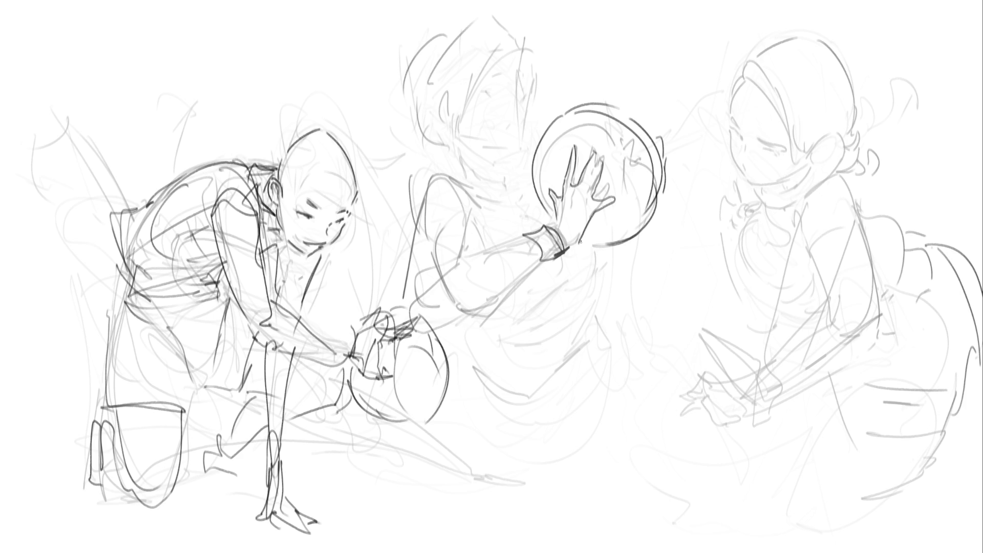
# - Draw the middle figure's glasses, an eye in the lens, the cheek line, chin and neck
pyautogui.moveTo(441, 96)
pyautogui.mouseDown()
pyautogui.moveTo(503, 90)
pyautogui.moveTo(488, 114)
pyautogui.moveTo(518, 106)
pyautogui.moveTo(528, 116)
pyautogui.mouseUp()
pyautogui.moveTo(531, 93); pyautogui.dragTo(537, 122)
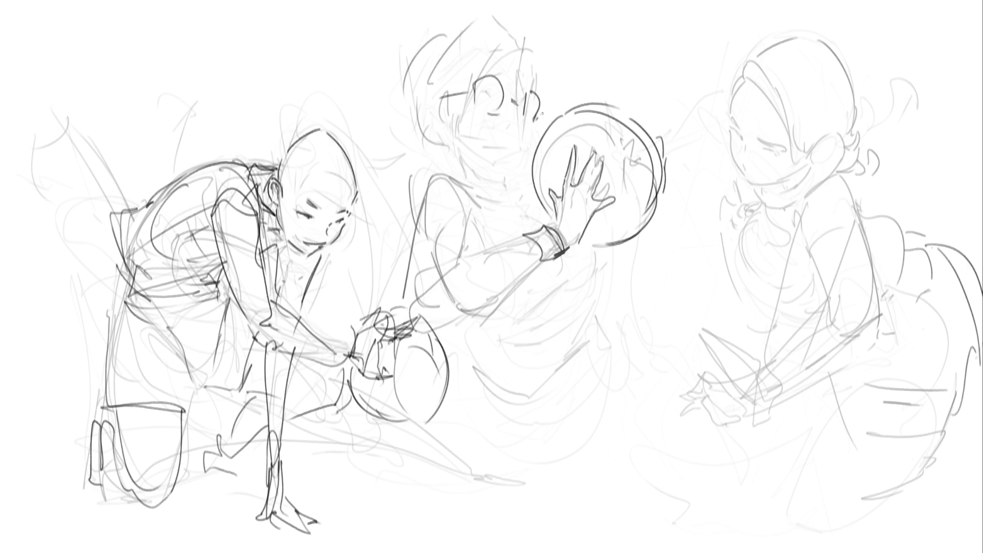
pyautogui.moveTo(485, 90); pyautogui.dragTo(488, 101)
pyautogui.moveTo(524, 122); pyautogui.dragTo(518, 155)
pyautogui.moveTo(518, 155); pyautogui.dragTo(491, 173)
pyautogui.moveTo(462, 140); pyautogui.dragTo(461, 164)
pyautogui.moveTo(454, 165)
pyautogui.mouseDown()
pyautogui.moveTo(468, 181)
pyautogui.moveTo(494, 185)
pyautogui.mouseUp()
# - Ink the middle figure's collar, the torso's left side, a chest fold and the long arm line
pyautogui.moveTo(434, 160); pyautogui.dragTo(480, 207)
pyautogui.moveTo(445, 171); pyautogui.dragTo(521, 184)
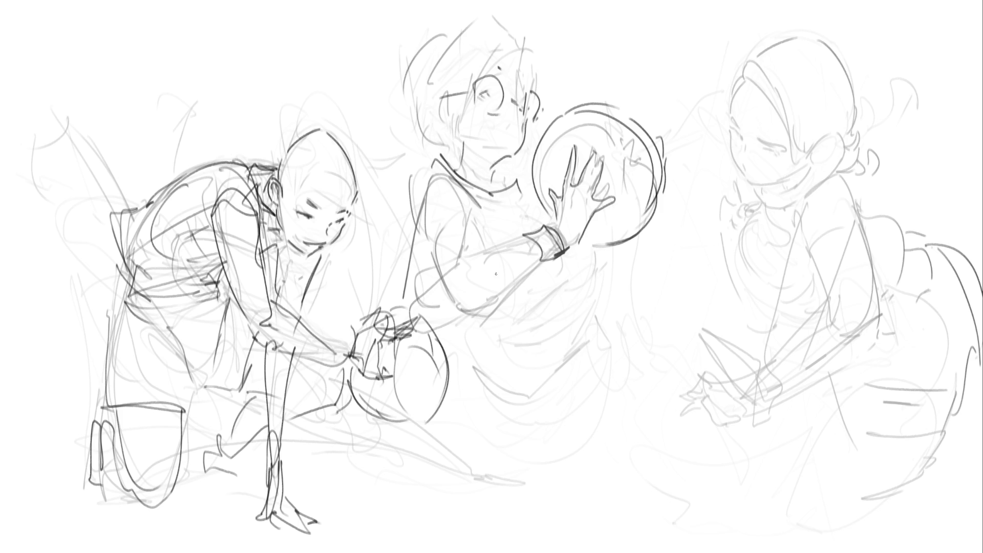
pyautogui.moveTo(439, 160)
pyautogui.mouseDown()
pyautogui.moveTo(417, 277)
pyautogui.moveTo(434, 322)
pyautogui.mouseUp()
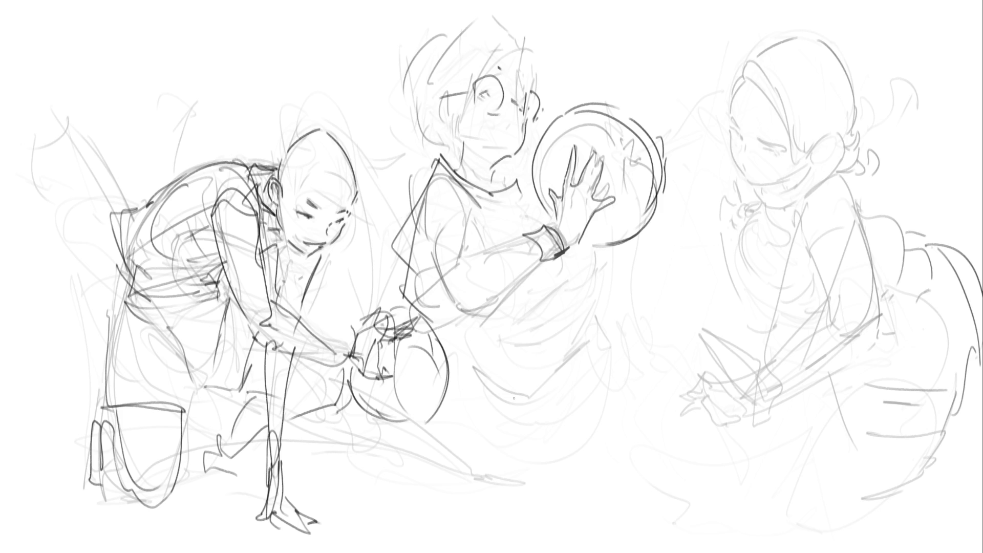
pyautogui.moveTo(480, 211); pyautogui.dragTo(554, 226)
pyautogui.moveTo(599, 250); pyautogui.dragTo(475, 347)
pyautogui.moveTo(566, 279)
pyautogui.mouseDown()
pyautogui.moveTo(433, 384)
pyautogui.moveTo(450, 362)
pyautogui.mouseUp()
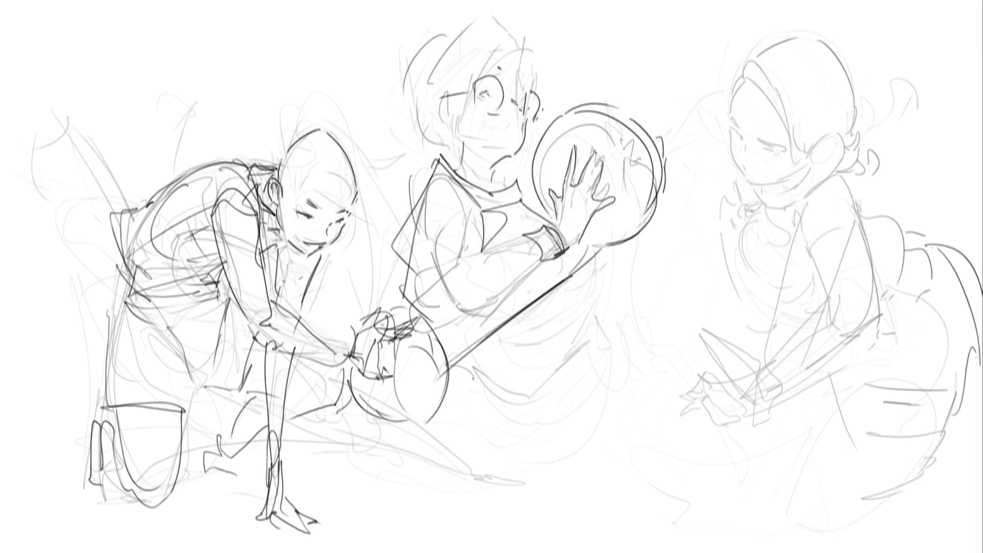
# - Sketch the lower body's curves, V-fold and diagonals, plus circles for the right figure's ball
pyautogui.moveTo(570, 277)
pyautogui.mouseDown()
pyautogui.moveTo(512, 383)
pyautogui.moveTo(543, 387)
pyautogui.mouseUp()
pyautogui.moveTo(569, 316)
pyautogui.mouseDown()
pyautogui.moveTo(591, 364)
pyautogui.moveTo(566, 395)
pyautogui.mouseUp()
pyautogui.moveTo(475, 388)
pyautogui.mouseDown()
pyautogui.moveTo(471, 425)
pyautogui.moveTo(561, 379)
pyautogui.mouseUp()
pyautogui.moveTo(620, 352); pyautogui.dragTo(623, 378)
pyautogui.moveTo(550, 415); pyautogui.dragTo(623, 367)
pyautogui.moveTo(534, 424)
pyautogui.mouseDown()
pyautogui.moveTo(613, 380)
pyautogui.moveTo(692, 469)
pyautogui.mouseUp()
pyautogui.moveTo(684, 450)
pyautogui.mouseDown()
pyautogui.moveTo(554, 432)
pyautogui.moveTo(531, 552)
pyautogui.mouseUp()
pyautogui.moveTo(671, 503)
pyautogui.mouseDown()
pyautogui.moveTo(602, 550)
pyautogui.moveTo(592, 533)
pyautogui.mouseUp()
pyautogui.moveTo(482, 439); pyautogui.dragTo(498, 474)
pyautogui.moveTo(469, 416); pyautogui.dragTo(471, 487)
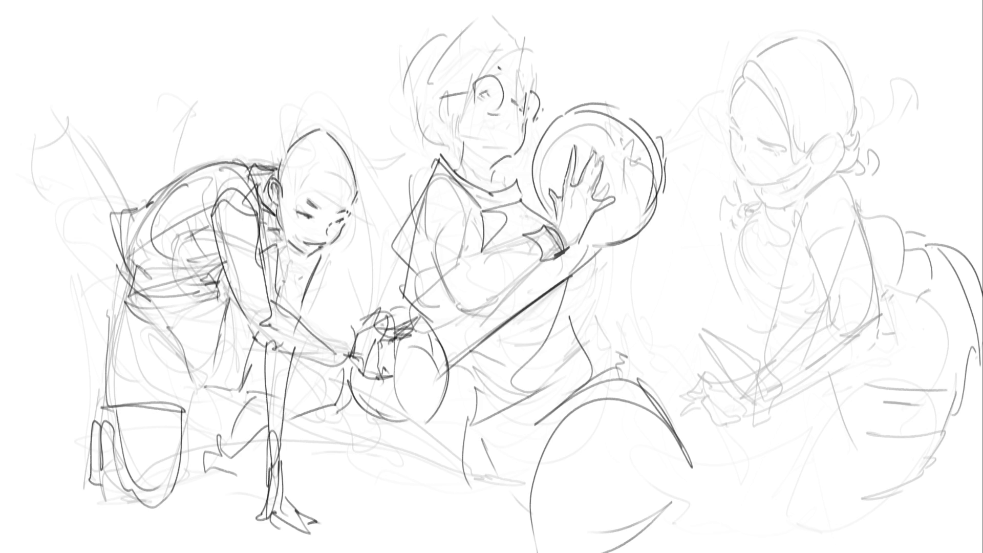
pyautogui.moveTo(737, 289)
pyautogui.mouseDown()
pyautogui.moveTo(661, 323)
pyautogui.moveTo(788, 302)
pyautogui.moveTo(743, 402)
pyautogui.moveTo(666, 354)
pyautogui.mouseUp()
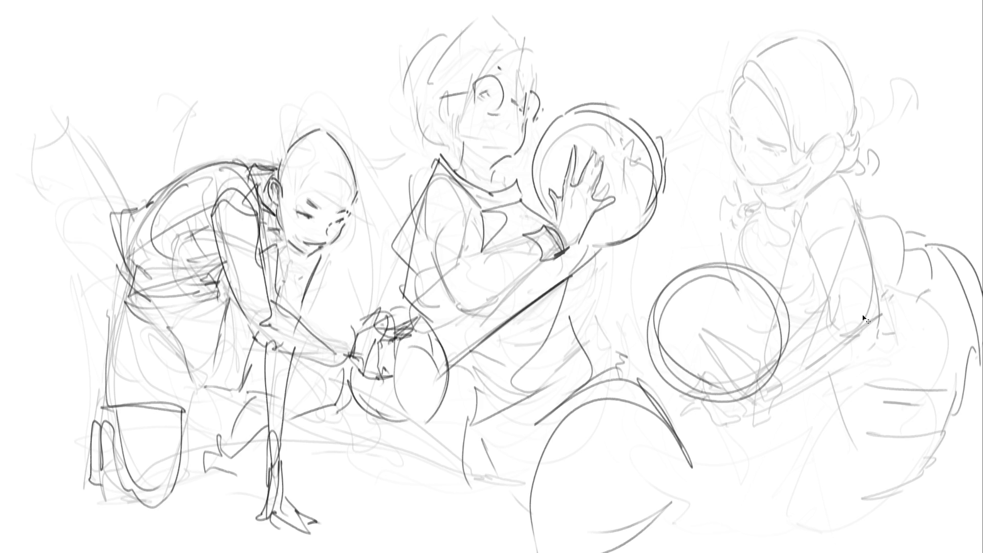
# - Replace the ball circles with arcs for the right figure's arm, back and shoulder
pyautogui.hotkey('ctrl', 'z')
pyautogui.hotkey('ctrl', 'z')
pyautogui.moveTo(815, 260); pyautogui.dragTo(807, 368)
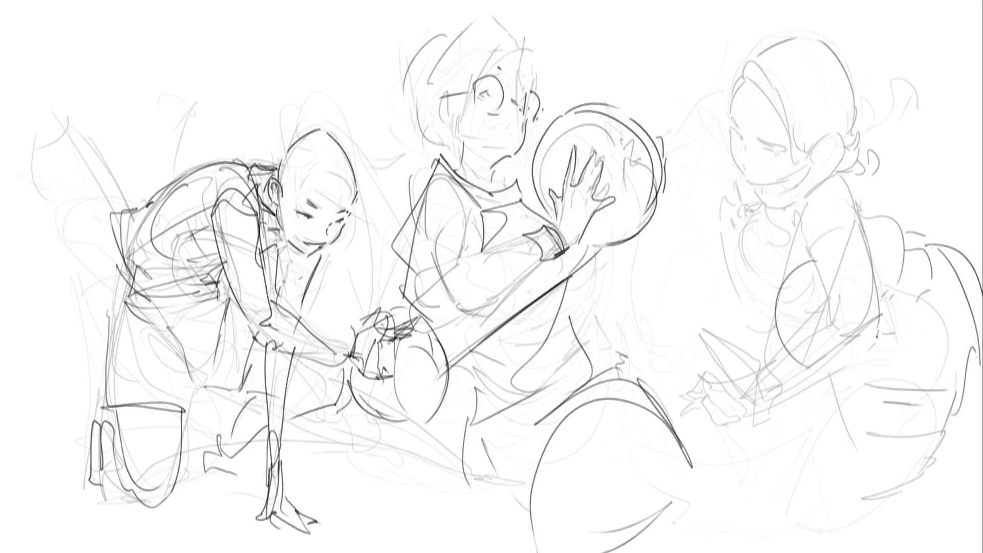
pyautogui.moveTo(881, 257); pyautogui.dragTo(898, 323)
pyautogui.moveTo(821, 264); pyautogui.dragTo(797, 257)
pyautogui.moveTo(807, 195)
pyautogui.mouseDown()
pyautogui.moveTo(851, 202)
pyautogui.moveTo(841, 225)
pyautogui.moveTo(865, 228)
pyautogui.moveTo(881, 261)
pyautogui.mouseUp()
# - Sketch strokes down the right figure's torso, removing an unwanted long stroke
pyautogui.moveTo(819, 258); pyautogui.dragTo(850, 303)
pyautogui.moveTo(865, 233); pyautogui.dragTo(891, 324)
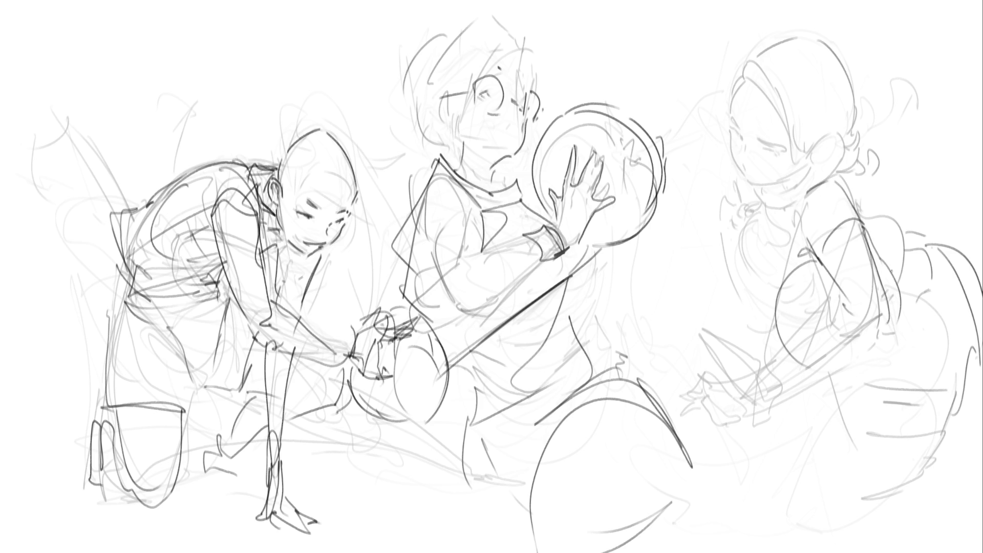
pyautogui.moveTo(866, 227); pyautogui.dragTo(883, 341)
pyautogui.moveTo(850, 291); pyautogui.dragTo(840, 315)
pyautogui.moveTo(897, 333); pyautogui.dragTo(847, 352)
pyautogui.moveTo(835, 297)
pyautogui.mouseDown()
pyautogui.moveTo(817, 369)
pyautogui.moveTo(834, 319)
pyautogui.moveTo(894, 333)
pyautogui.mouseUp()
pyautogui.hotkey('ctrl', 'z')
# - Redraw the forearm diagonal and hands, and add left and right arcs for the body
pyautogui.moveTo(855, 367); pyautogui.dragTo(789, 375)
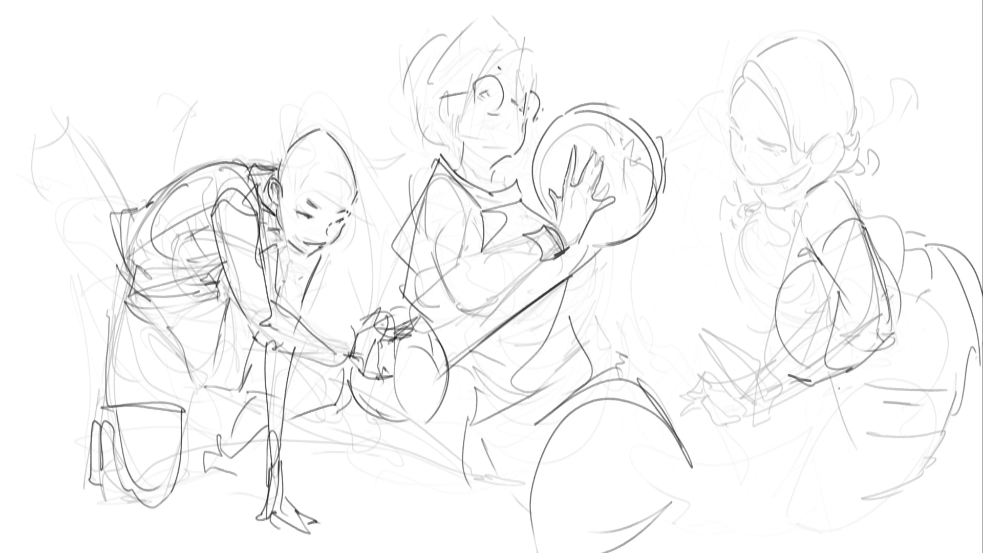
pyautogui.hotkey('ctrl', 'z')
pyautogui.hotkey('ctrl', 'z')
pyautogui.moveTo(894, 333); pyautogui.dragTo(837, 390)
pyautogui.moveTo(825, 387); pyautogui.dragTo(797, 384)
pyautogui.moveTo(808, 380)
pyautogui.mouseDown()
pyautogui.moveTo(795, 377)
pyautogui.moveTo(818, 380)
pyautogui.mouseUp()
pyautogui.moveTo(795, 261); pyautogui.dragTo(791, 351)
pyautogui.moveTo(878, 254); pyautogui.dragTo(857, 371)
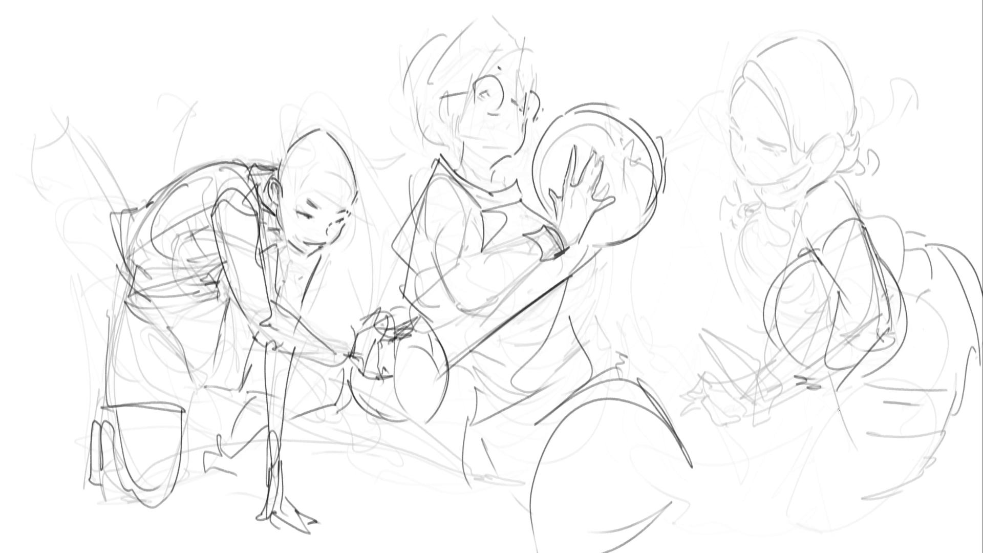
# - Refine the lower ellipse and the shoulder line, then darken the right figure's eye
pyautogui.hotkey('ctrl', 'z')
pyautogui.moveTo(808, 370); pyautogui.dragTo(830, 367)
pyautogui.moveTo(858, 368); pyautogui.dragTo(840, 392)
pyautogui.moveTo(879, 272)
pyautogui.mouseDown()
pyautogui.moveTo(835, 388)
pyautogui.moveTo(813, 389)
pyautogui.mouseUp()
pyautogui.moveTo(808, 189); pyautogui.dragTo(800, 231)
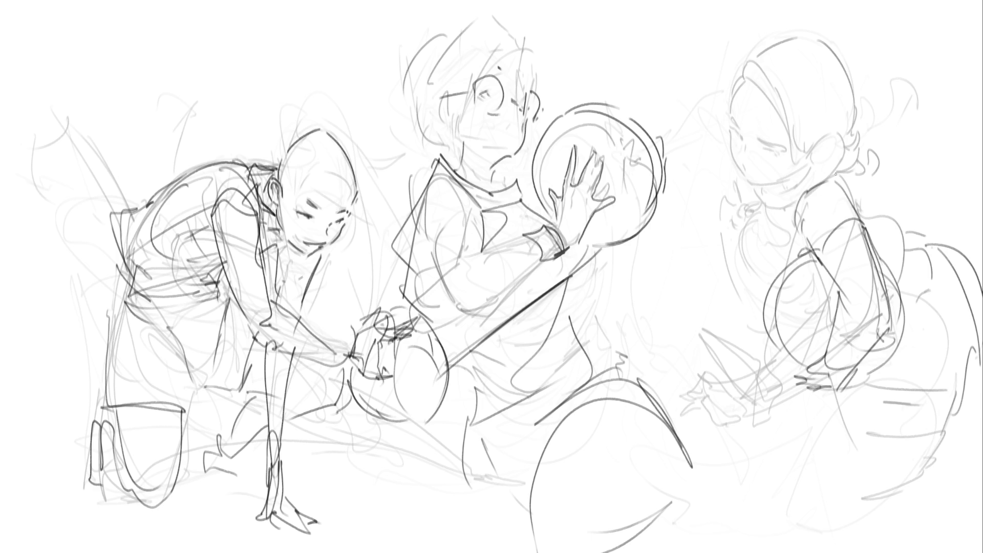
pyautogui.moveTo(764, 147)
pyautogui.mouseDown()
pyautogui.moveTo(780, 154)
pyautogui.moveTo(743, 142)
pyautogui.moveTo(738, 125)
pyautogui.moveTo(782, 146)
pyautogui.moveTo(741, 152)
pyautogui.moveTo(742, 172)
pyautogui.moveTo(754, 176)
pyautogui.mouseUp()
# - Ink the right figure's chin, hairline, and the hair down the side and top of the head
pyautogui.moveTo(749, 183); pyautogui.dragTo(791, 181)
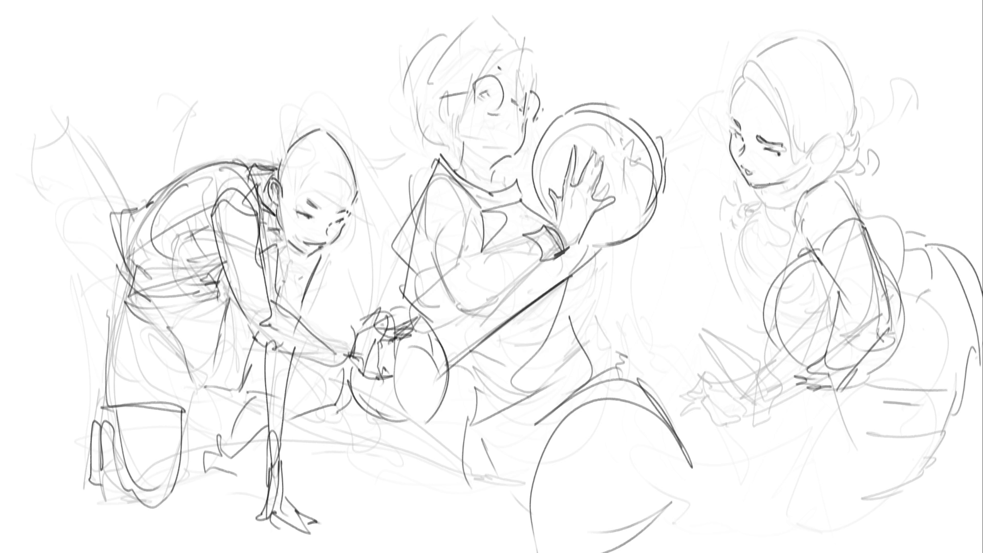
pyautogui.moveTo(731, 109)
pyautogui.mouseDown()
pyautogui.moveTo(751, 84)
pyautogui.moveTo(783, 121)
pyautogui.mouseUp()
pyautogui.moveTo(756, 75)
pyautogui.mouseDown()
pyautogui.moveTo(735, 93)
pyautogui.moveTo(799, 134)
pyautogui.moveTo(792, 156)
pyautogui.moveTo(805, 163)
pyautogui.mouseUp()
pyautogui.moveTo(768, 57)
pyautogui.mouseDown()
pyautogui.moveTo(799, 52)
pyautogui.moveTo(843, 95)
pyautogui.moveTo(840, 138)
pyautogui.moveTo(801, 169)
pyautogui.moveTo(821, 156)
pyautogui.mouseUp()
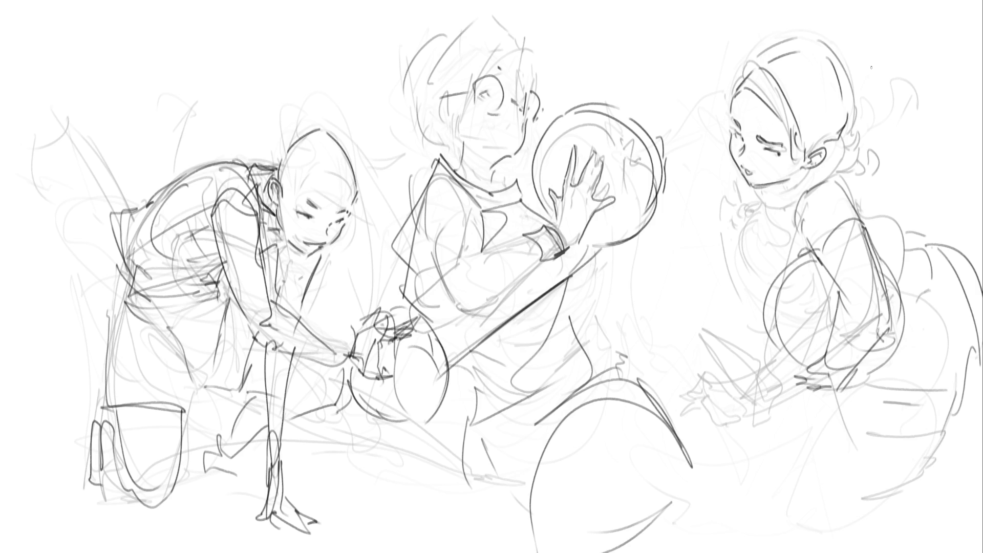
pyautogui.moveTo(756, 187)
pyautogui.mouseDown()
pyautogui.moveTo(770, 184)
pyautogui.moveTo(777, 196)
pyautogui.moveTo(787, 178)
pyautogui.moveTo(794, 206)
pyautogui.moveTo(785, 201)
pyautogui.mouseUp()
pyautogui.hotkey('ctrl', 'z')
pyautogui.hotkey('ctrl', 'z')
# - Ink the jaw, neck, collar and chest curve, redrawing the chest line and adding a collar curl
pyautogui.moveTo(818, 167)
pyautogui.mouseDown()
pyautogui.moveTo(789, 204)
pyautogui.moveTo(801, 211)
pyautogui.moveTo(837, 177)
pyautogui.mouseUp()
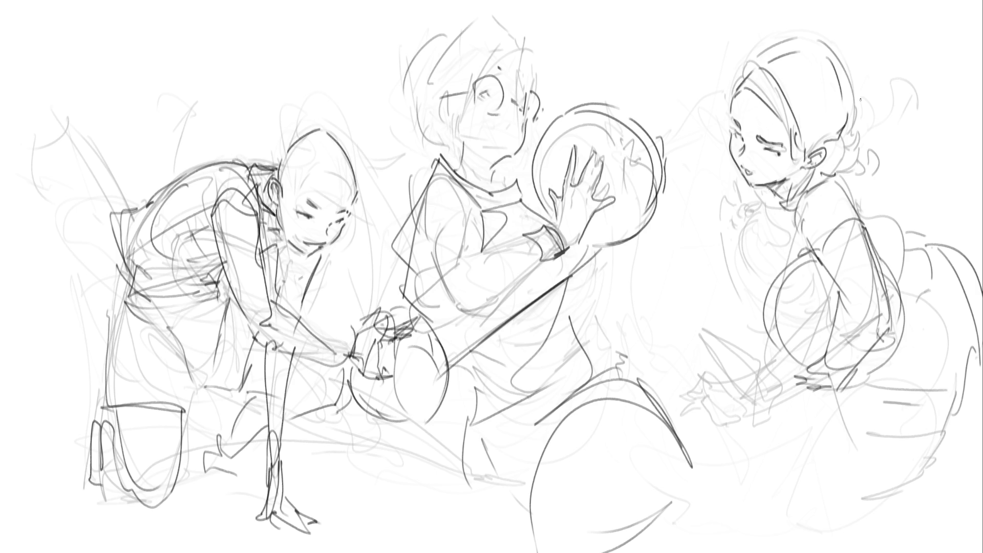
pyautogui.moveTo(763, 196)
pyautogui.mouseDown()
pyautogui.moveTo(776, 204)
pyautogui.moveTo(776, 233)
pyautogui.mouseUp()
pyautogui.moveTo(765, 207); pyautogui.dragTo(766, 238)
pyautogui.moveTo(788, 259); pyautogui.dragTo(765, 265)
pyautogui.moveTo(766, 224)
pyautogui.mouseDown()
pyautogui.moveTo(742, 293)
pyautogui.moveTo(762, 319)
pyautogui.mouseUp()
pyautogui.hotkey('ctrl', 'z')
pyautogui.moveTo(740, 287); pyautogui.dragTo(761, 319)
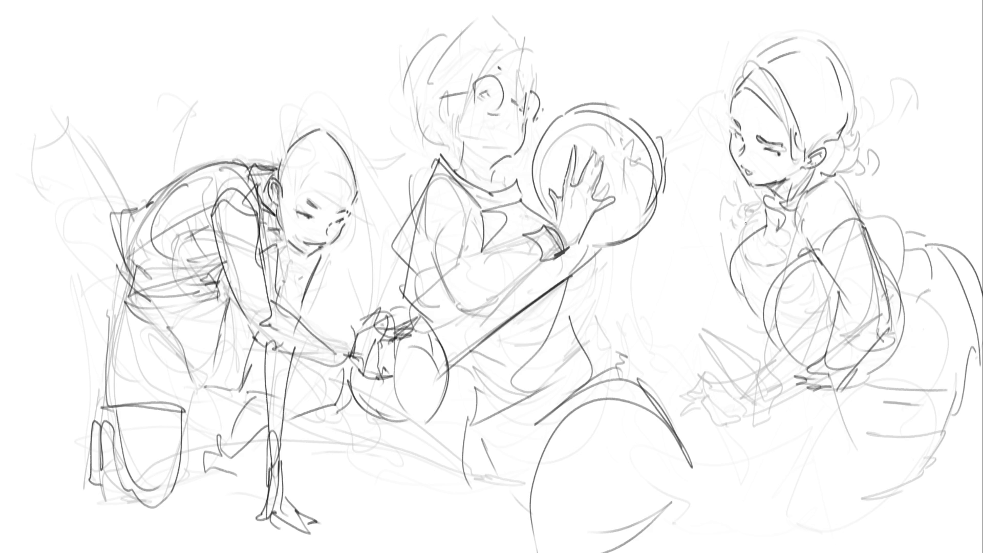
pyautogui.moveTo(748, 206); pyautogui.dragTo(753, 223)
# - Sketch descending lines to the right of the woman's shoulder and torso out to the canvas edge
pyautogui.moveTo(871, 160)
pyautogui.mouseDown()
pyautogui.moveTo(881, 181)
pyautogui.moveTo(925, 192)
pyautogui.mouseUp()
pyautogui.moveTo(861, 172); pyautogui.dragTo(895, 197)
pyautogui.moveTo(926, 180)
pyautogui.mouseDown()
pyautogui.moveTo(919, 210)
pyautogui.moveTo(904, 210)
pyautogui.mouseUp()
pyautogui.moveTo(935, 177)
pyautogui.mouseDown()
pyautogui.moveTo(911, 241)
pyautogui.moveTo(911, 302)
pyautogui.mouseUp()
pyautogui.moveTo(914, 267)
pyautogui.mouseDown()
pyautogui.moveTo(908, 322)
pyautogui.moveTo(923, 291)
pyautogui.mouseUp()
pyautogui.moveTo(928, 291); pyautogui.dragTo(904, 350)
pyautogui.moveTo(919, 253); pyautogui.dragTo(982, 268)
# - Rough in the bucket below her, with its left edge, right side and bottom rim
pyautogui.moveTo(902, 341)
pyautogui.mouseDown()
pyautogui.moveTo(930, 375)
pyautogui.moveTo(852, 413)
pyautogui.moveTo(982, 429)
pyautogui.mouseUp()
pyautogui.moveTo(946, 296); pyautogui.dragTo(982, 350)
pyautogui.moveTo(971, 292); pyautogui.dragTo(982, 303)
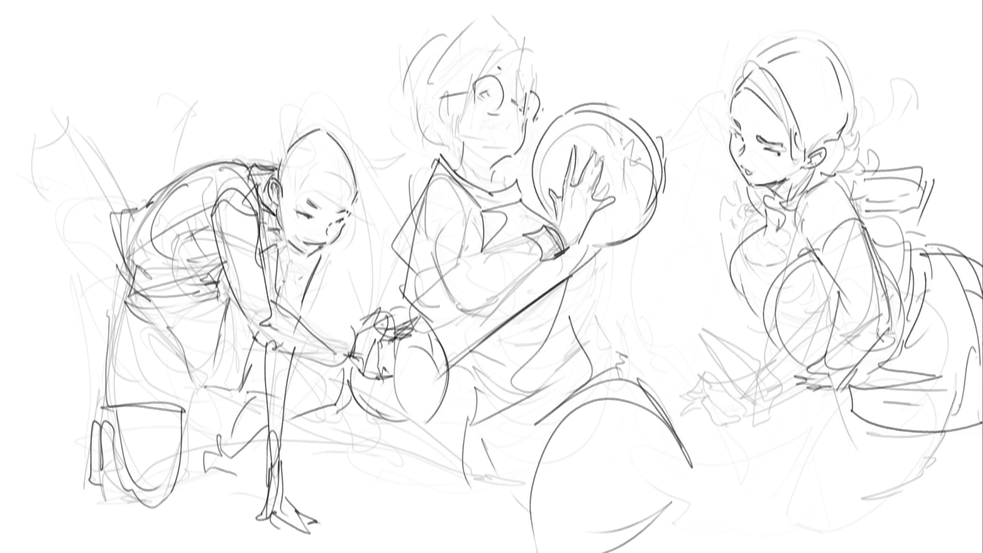
pyautogui.moveTo(856, 422); pyautogui.dragTo(859, 492)
pyautogui.moveTo(968, 436)
pyautogui.mouseDown()
pyautogui.moveTo(930, 514)
pyautogui.moveTo(866, 521)
pyautogui.moveTo(936, 546)
pyautogui.mouseUp()
pyautogui.moveTo(969, 444); pyautogui.dragTo(954, 503)
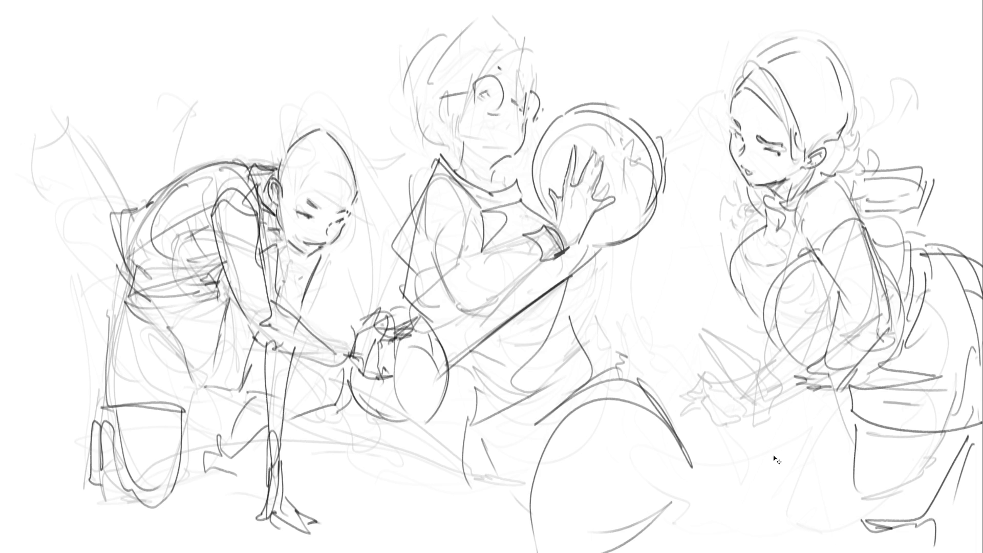
# - Mirror the whole drawing horizontally and shift it to the right
pyautogui.press('h')
pyautogui.moveTo(471, 281); pyautogui.dragTo(535, 274)
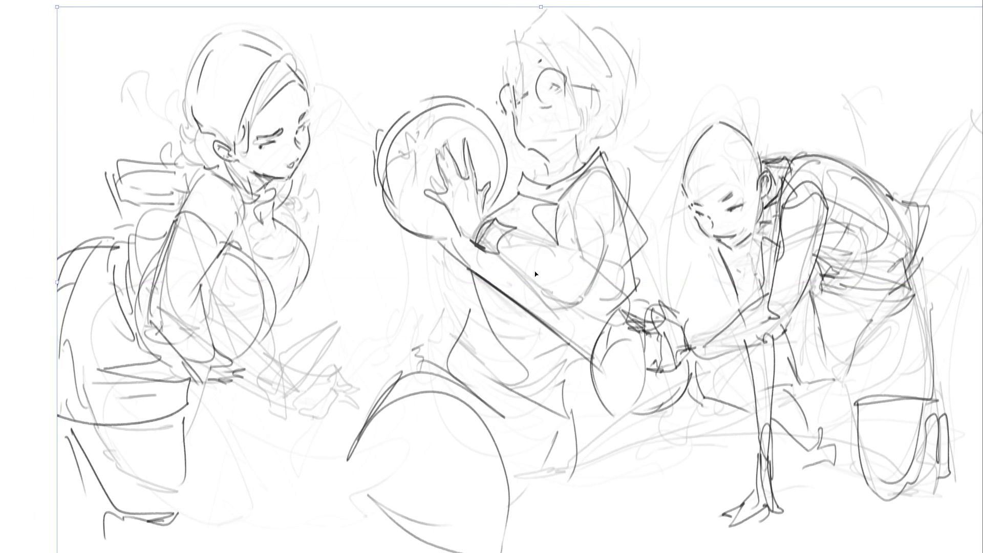
pyautogui.press('Return')
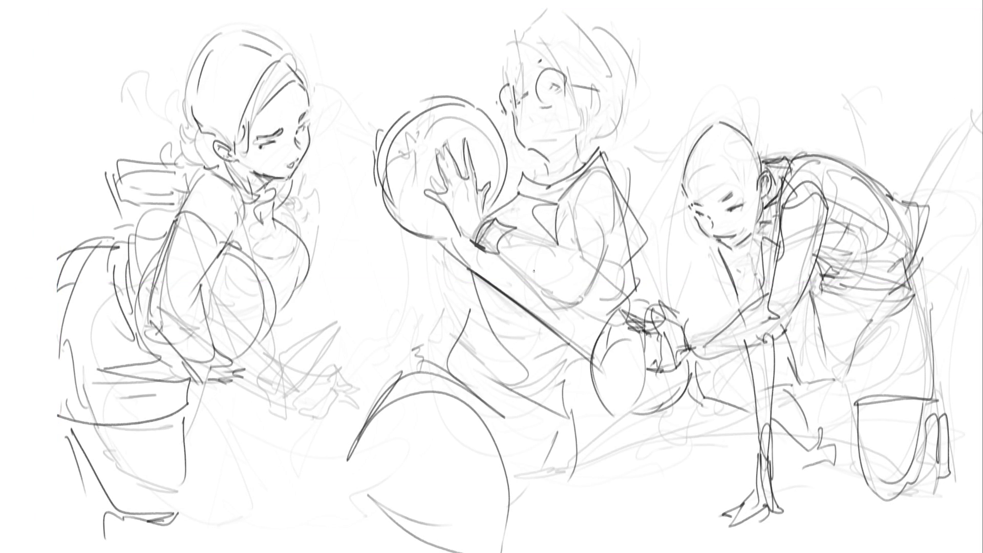
# - Sketch the left woman's hip and leg strokes, and ink the top-right edge of her chest
pyautogui.moveTo(67, 254)
pyautogui.mouseDown()
pyautogui.moveTo(39, 286)
pyautogui.moveTo(36, 320)
pyautogui.mouseUp()
pyautogui.moveTo(39, 314); pyautogui.dragTo(29, 339)
pyautogui.moveTo(72, 283); pyautogui.dragTo(62, 290)
pyautogui.moveTo(64, 287)
pyautogui.mouseDown()
pyautogui.moveTo(40, 376)
pyautogui.moveTo(72, 419)
pyautogui.mouseUp()
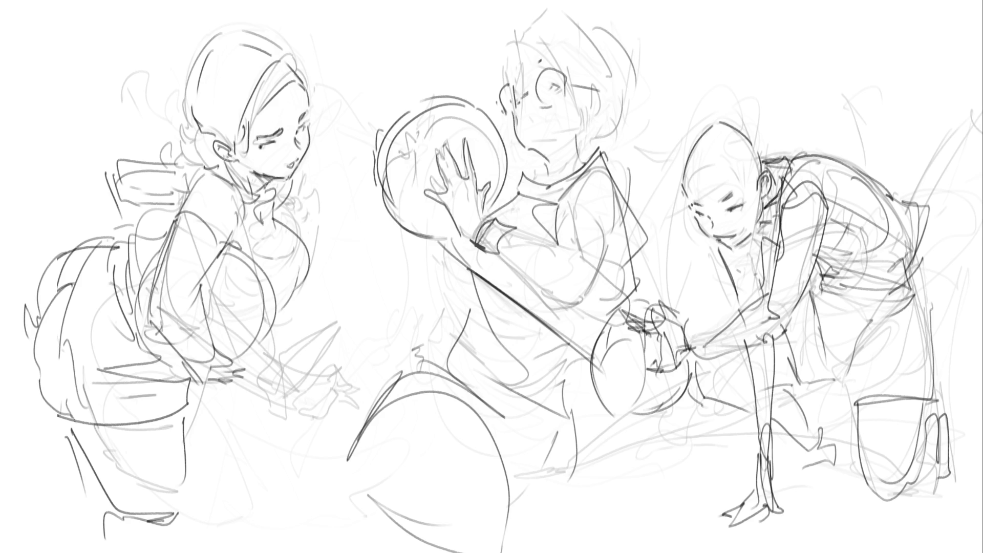
pyautogui.moveTo(182, 434); pyautogui.dragTo(180, 473)
pyautogui.moveTo(19, 340); pyautogui.dragTo(1, 360)
pyautogui.moveTo(11, 444); pyautogui.dragTo(56, 421)
pyautogui.moveTo(273, 200)
pyautogui.mouseDown()
pyautogui.moveTo(308, 262)
pyautogui.moveTo(282, 315)
pyautogui.mouseUp()
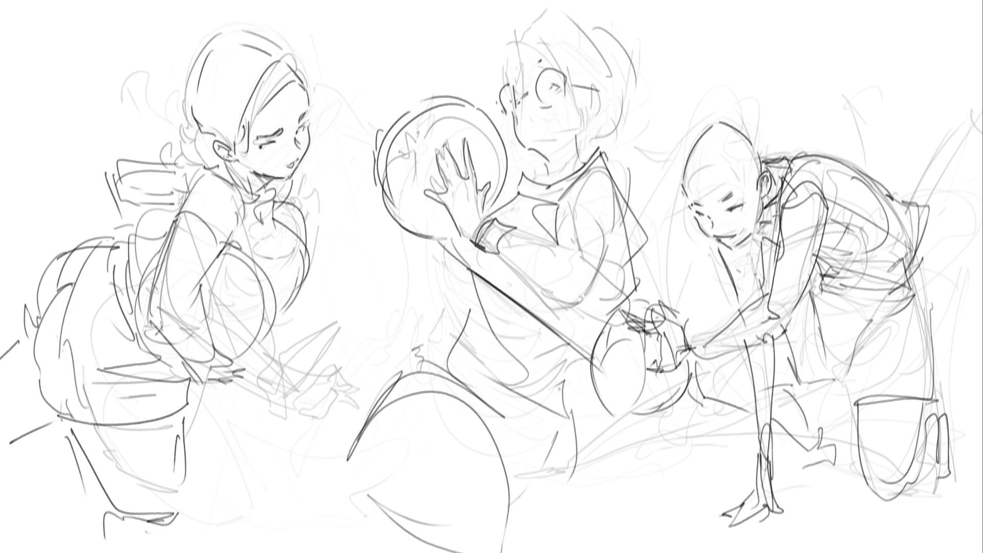
# - Draw an oval for the middle figure's lower body with knee, leg and foot curves
pyautogui.moveTo(578, 410)
pyautogui.mouseDown()
pyautogui.moveTo(499, 439)
pyautogui.moveTo(589, 448)
pyautogui.mouseUp()
pyautogui.moveTo(540, 407)
pyautogui.mouseDown()
pyautogui.moveTo(382, 302)
pyautogui.moveTo(574, 474)
pyautogui.moveTo(532, 498)
pyautogui.mouseUp()
pyautogui.moveTo(491, 342)
pyautogui.mouseDown()
pyautogui.moveTo(562, 533)
pyautogui.moveTo(423, 497)
pyautogui.moveTo(552, 532)
pyautogui.mouseUp()
pyautogui.moveTo(556, 509); pyautogui.dragTo(531, 525)
pyautogui.moveTo(570, 418); pyautogui.dragTo(590, 523)
pyautogui.moveTo(578, 441)
pyautogui.mouseDown()
pyautogui.moveTo(587, 501)
pyautogui.moveTo(525, 514)
pyautogui.mouseUp()
# - Add the other leg's vertical line, knee arch and thigh curve, plus a looping leg line
pyautogui.moveTo(414, 477); pyautogui.dragTo(394, 487)
pyautogui.moveTo(346, 359); pyautogui.dragTo(330, 366)
pyautogui.moveTo(328, 364)
pyautogui.mouseDown()
pyautogui.moveTo(335, 302)
pyautogui.moveTo(322, 521)
pyautogui.moveTo(375, 541)
pyautogui.mouseUp()
pyautogui.moveTo(342, 551); pyautogui.dragTo(375, 543)
pyautogui.moveTo(364, 454); pyautogui.dragTo(351, 543)
pyautogui.moveTo(365, 492); pyautogui.dragTo(370, 552)
pyautogui.moveTo(344, 301)
pyautogui.mouseDown()
pyautogui.moveTo(367, 444)
pyautogui.moveTo(408, 477)
pyautogui.mouseUp()
pyautogui.moveTo(480, 285); pyautogui.dragTo(559, 386)
pyautogui.moveTo(561, 348); pyautogui.dragTo(607, 514)
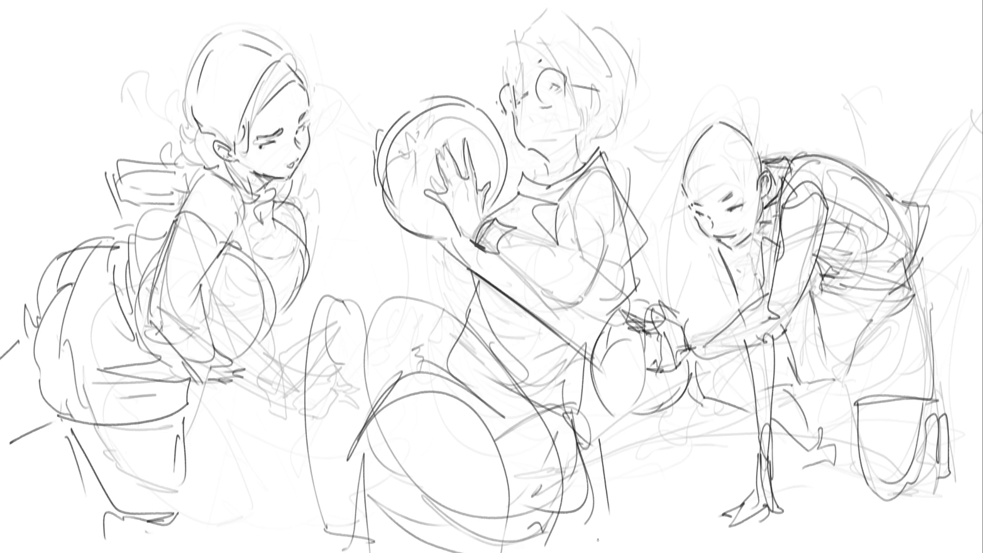
# - Refine the ball's upper-left and lower-left edges, dropping a stray lump stroke above it
pyautogui.moveTo(403, 125); pyautogui.dragTo(424, 96)
pyautogui.moveTo(416, 104); pyautogui.dragTo(386, 121)
pyautogui.moveTo(371, 94)
pyautogui.mouseDown()
pyautogui.moveTo(377, 122)
pyautogui.moveTo(365, 65)
pyautogui.moveTo(421, 92)
pyautogui.mouseUp()
pyautogui.moveTo(393, 41)
pyautogui.mouseDown()
pyautogui.moveTo(428, 86)
pyautogui.moveTo(465, 100)
pyautogui.mouseUp()
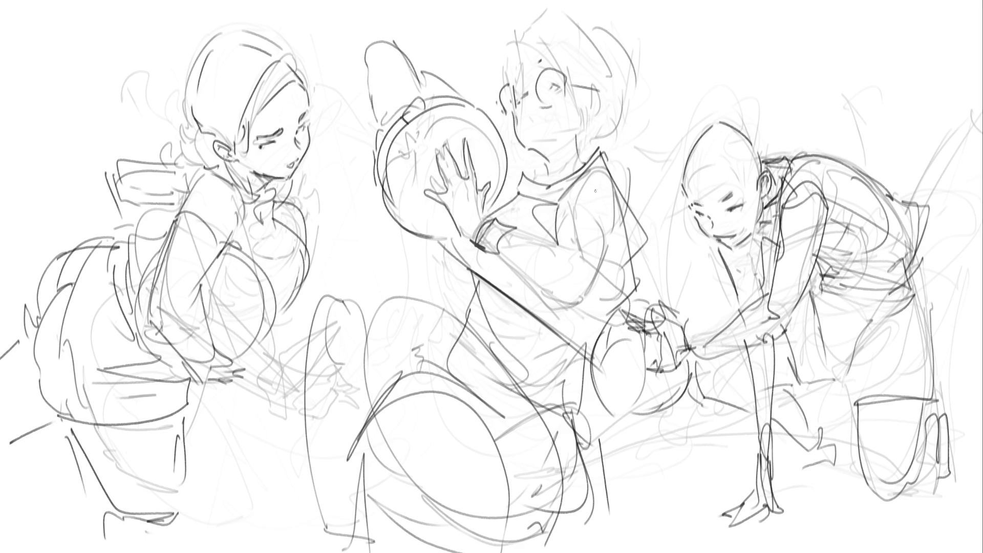
pyautogui.hotkey('ctrl', 'z')
pyautogui.hotkey('ctrl', 'z')
pyautogui.hotkey('ctrl', 'z')
pyautogui.moveTo(376, 157)
pyautogui.mouseDown()
pyautogui.moveTo(358, 222)
pyautogui.moveTo(398, 229)
pyautogui.mouseUp()
pyautogui.moveTo(500, 168); pyautogui.dragTo(519, 160)
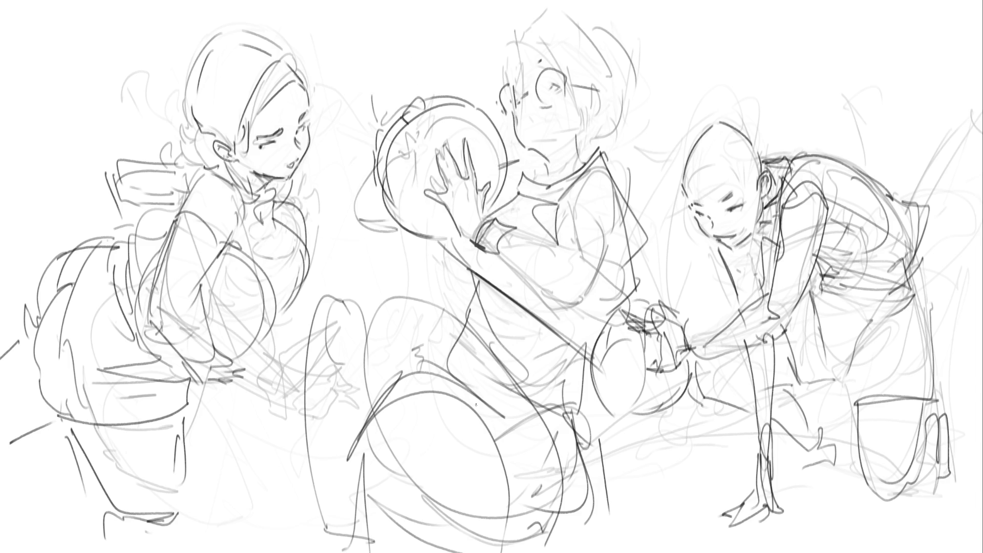
# - Sketch hair strokes over the middle figure's head and temple, removing the curling back-hair attempt
pyautogui.moveTo(521, 67)
pyautogui.mouseDown()
pyautogui.moveTo(513, 76)
pyautogui.moveTo(539, 62)
pyautogui.moveTo(536, 40)
pyautogui.mouseUp()
pyautogui.moveTo(545, 40); pyautogui.dragTo(571, 74)
pyautogui.moveTo(512, 63); pyautogui.dragTo(540, 45)
pyautogui.moveTo(551, 49)
pyautogui.mouseDown()
pyautogui.moveTo(592, 85)
pyautogui.moveTo(589, 120)
pyautogui.moveTo(613, 111)
pyautogui.moveTo(587, 142)
pyautogui.moveTo(596, 148)
pyautogui.mouseUp()
pyautogui.moveTo(516, 26)
pyautogui.mouseDown()
pyautogui.moveTo(556, 5)
pyautogui.moveTo(608, 44)
pyautogui.mouseUp()
pyautogui.moveTo(623, 34)
pyautogui.mouseDown()
pyautogui.moveTo(639, 40)
pyautogui.moveTo(638, 89)
pyautogui.mouseUp()
pyautogui.moveTo(635, 97); pyautogui.dragTo(626, 132)
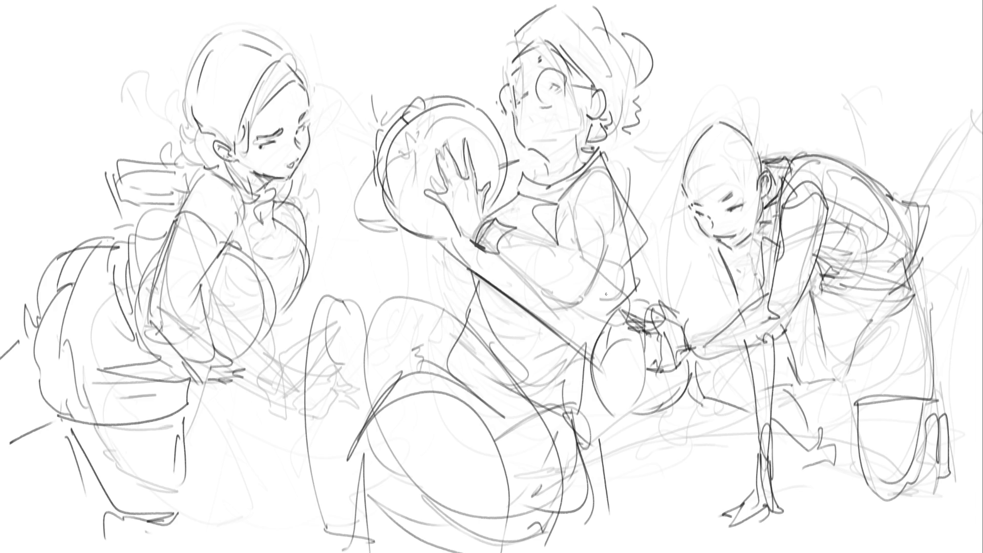
pyautogui.hotkey('ctrl', 'z')
pyautogui.hotkey('ctrl', 'z')
pyautogui.hotkey('ctrl', 'z')
# - Redraw hair on top and the right side of the head, ending in a bun with a tail
pyautogui.hotkey('ctrl', 'z')
pyautogui.moveTo(517, 51)
pyautogui.mouseDown()
pyautogui.moveTo(555, 11)
pyautogui.moveTo(706, 14)
pyautogui.moveTo(716, 26)
pyautogui.mouseUp()
pyautogui.hotkey('ctrl', 'z')
pyautogui.moveTo(630, 25); pyautogui.dragTo(662, 50)
pyautogui.moveTo(620, 123)
pyautogui.mouseDown()
pyautogui.moveTo(646, 81)
pyautogui.moveTo(635, 116)
pyautogui.moveTo(657, 47)
pyautogui.moveTo(730, 72)
pyautogui.mouseUp()
pyautogui.moveTo(706, 76); pyautogui.dragTo(766, 88)
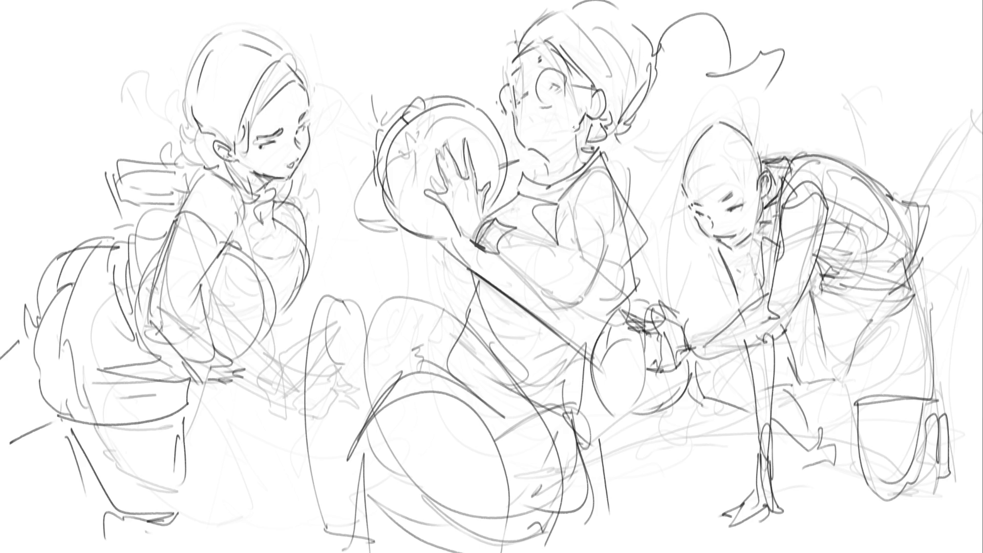
# - Darken the eye and cheek, draw an open mouth, clean up by the eye and add an eyebrow
pyautogui.moveTo(524, 92); pyautogui.dragTo(527, 120)
pyautogui.moveTo(521, 122); pyautogui.dragTo(531, 128)
pyautogui.moveTo(526, 95); pyautogui.dragTo(524, 98)
pyautogui.moveTo(539, 61); pyautogui.dragTo(551, 60)
# - Fade the middle figure's rough lines, keeping the hand and arm, then ink the left lens, nose-mouth profile and jaw
pyautogui.moveTo(518, 226)
pyautogui.mouseDown()
pyautogui.moveTo(512, 128)
pyautogui.moveTo(451, 179)
pyautogui.moveTo(420, 444)
pyautogui.moveTo(461, 399)
pyautogui.moveTo(640, 67)
pyautogui.moveTo(514, 265)
pyautogui.mouseUp()
pyautogui.hotkey('ctrl', 'z')
pyautogui.press('e')
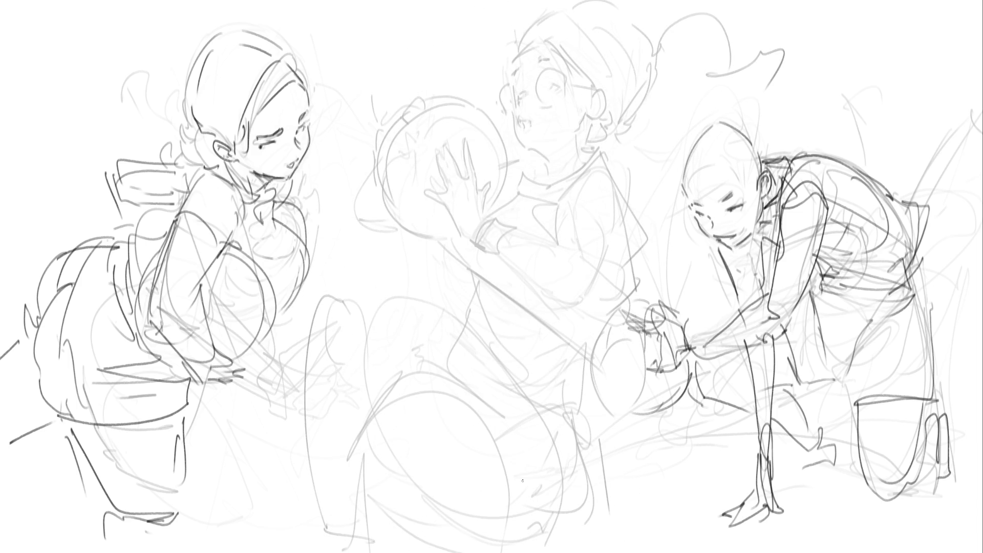
pyautogui.moveTo(517, 96)
pyautogui.mouseDown()
pyautogui.moveTo(530, 73)
pyautogui.moveTo(558, 80)
pyautogui.moveTo(556, 101)
pyautogui.moveTo(514, 85)
pyautogui.moveTo(517, 108)
pyautogui.moveTo(502, 95)
pyautogui.moveTo(508, 117)
pyautogui.mouseUp()
pyautogui.moveTo(512, 113)
pyautogui.mouseDown()
pyautogui.moveTo(520, 141)
pyautogui.moveTo(531, 124)
pyautogui.mouseUp()
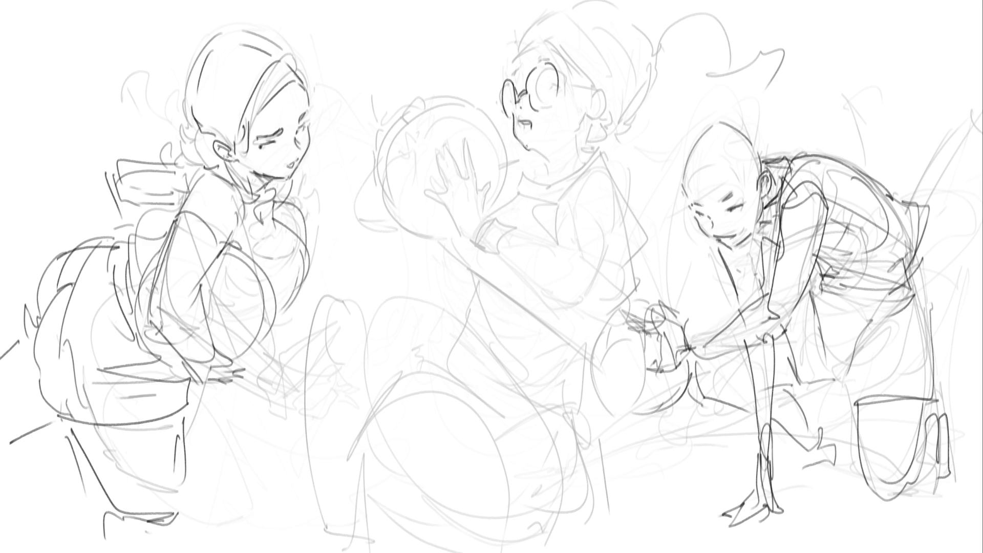
pyautogui.moveTo(518, 139); pyautogui.dragTo(538, 159)
# - Add a pupil in the right lens, the hairline and lower jawline, then try and remove mouth strokes
pyautogui.moveTo(548, 84); pyautogui.dragTo(551, 84)
pyautogui.moveTo(511, 95); pyautogui.dragTo(516, 99)
pyautogui.hotkey('ctrl', 'z')
pyautogui.moveTo(517, 63); pyautogui.dragTo(535, 44)
pyautogui.moveTo(532, 157)
pyautogui.mouseDown()
pyautogui.moveTo(558, 155)
pyautogui.moveTo(550, 175)
pyautogui.mouseUp()
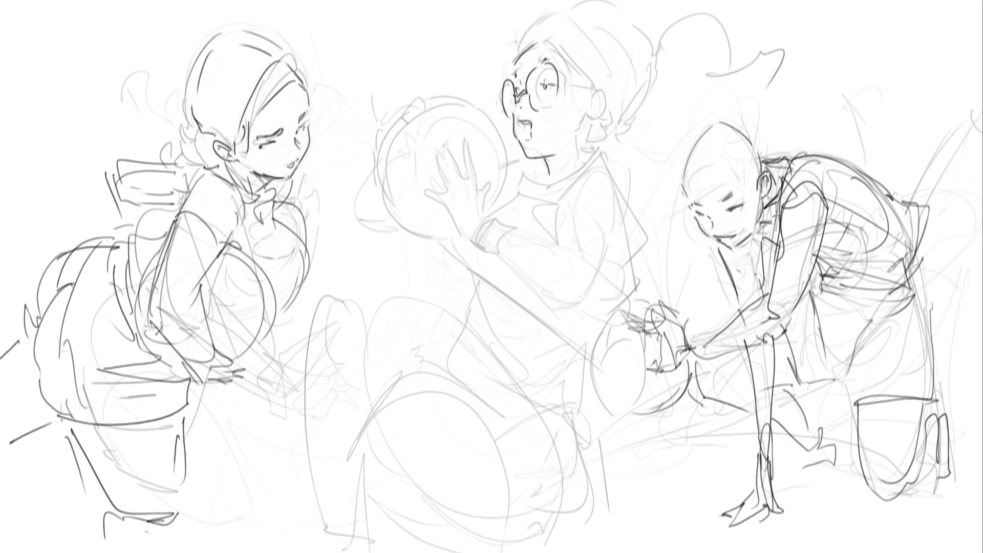
pyautogui.moveTo(528, 127); pyautogui.dragTo(530, 140)
pyautogui.moveTo(545, 81)
pyautogui.mouseDown()
pyautogui.moveTo(550, 91)
pyautogui.moveTo(524, 110)
pyautogui.moveTo(519, 96)
pyautogui.mouseUp()
pyautogui.moveTo(526, 131); pyautogui.dragTo(547, 127)
pyautogui.hotkey('ctrl', 'z')
# - Erase the chin and jaw line, then try a line across the face and undo it
pyautogui.moveTo(545, 146)
pyautogui.mouseDown()
pyautogui.moveTo(528, 159)
pyautogui.moveTo(547, 157)
pyautogui.moveTo(518, 159)
pyautogui.moveTo(540, 166)
pyautogui.mouseUp()
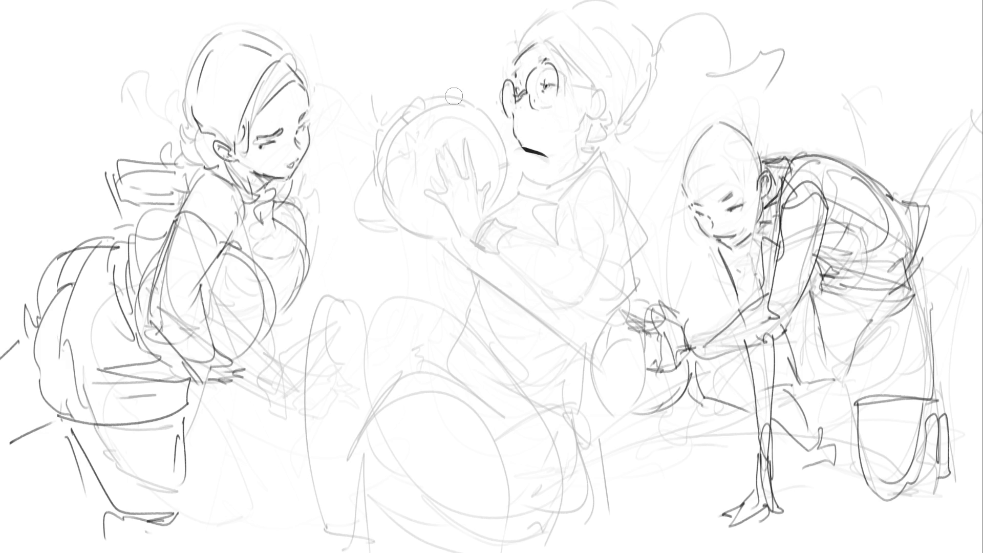
pyautogui.moveTo(479, 103); pyautogui.dragTo(525, 125)
pyautogui.hotkey('ctrl', 'z')
pyautogui.moveTo(480, 97); pyautogui.dragTo(520, 126)
pyautogui.hotkey('ctrl', 'z')
# - Ink the hair, brow edge, ear and glasses arm, plus the bald head's outline
pyautogui.moveTo(506, 65); pyautogui.dragTo(532, 29)
pyautogui.moveTo(508, 63)
pyautogui.mouseDown()
pyautogui.moveTo(546, 45)
pyautogui.moveTo(595, 92)
pyautogui.mouseUp()
pyautogui.moveTo(535, 27)
pyautogui.mouseDown()
pyautogui.moveTo(550, 22)
pyautogui.moveTo(610, 80)
pyautogui.moveTo(620, 122)
pyautogui.moveTo(601, 146)
pyautogui.mouseUp()
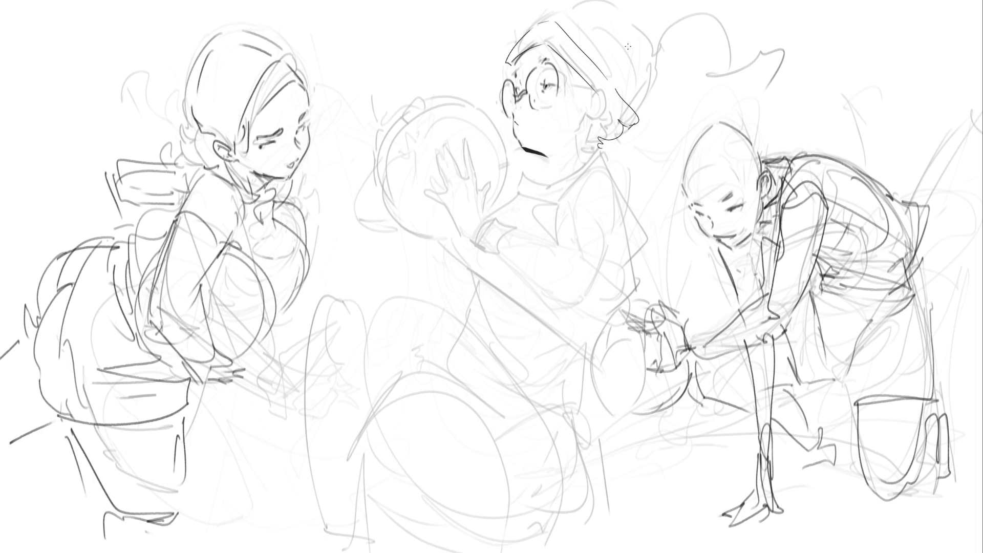
pyautogui.moveTo(584, 113)
pyautogui.mouseDown()
pyautogui.moveTo(582, 122)
pyautogui.moveTo(608, 105)
pyautogui.moveTo(603, 88)
pyautogui.moveTo(589, 113)
pyautogui.moveTo(594, 99)
pyautogui.moveTo(599, 110)
pyautogui.mouseUp()
pyautogui.moveTo(580, 77); pyautogui.dragTo(590, 102)
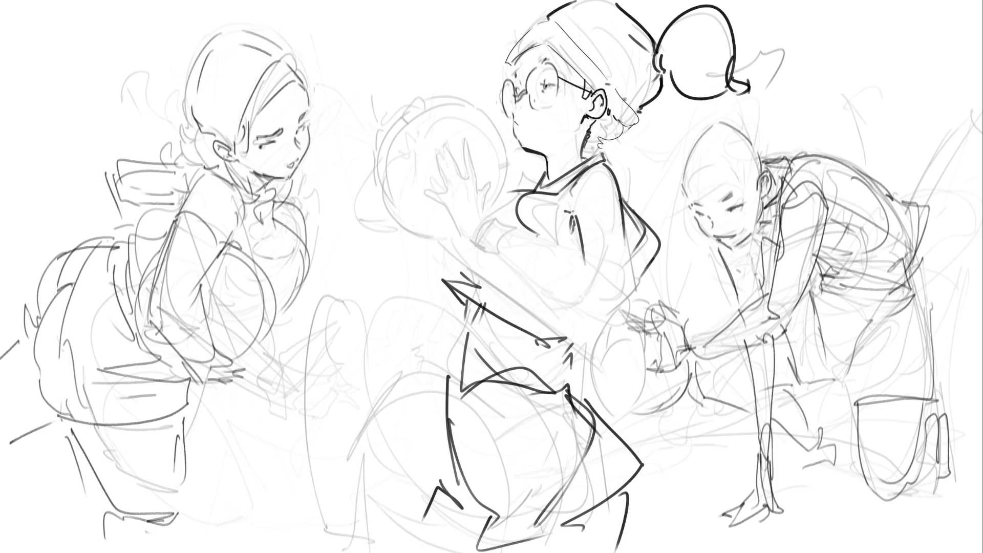
pyautogui.moveTo(685, 158); pyautogui.dragTo(680, 185)
pyautogui.moveTo(689, 151)
pyautogui.mouseDown()
pyautogui.moveTo(706, 137)
pyautogui.moveTo(751, 147)
pyautogui.mouseUp()
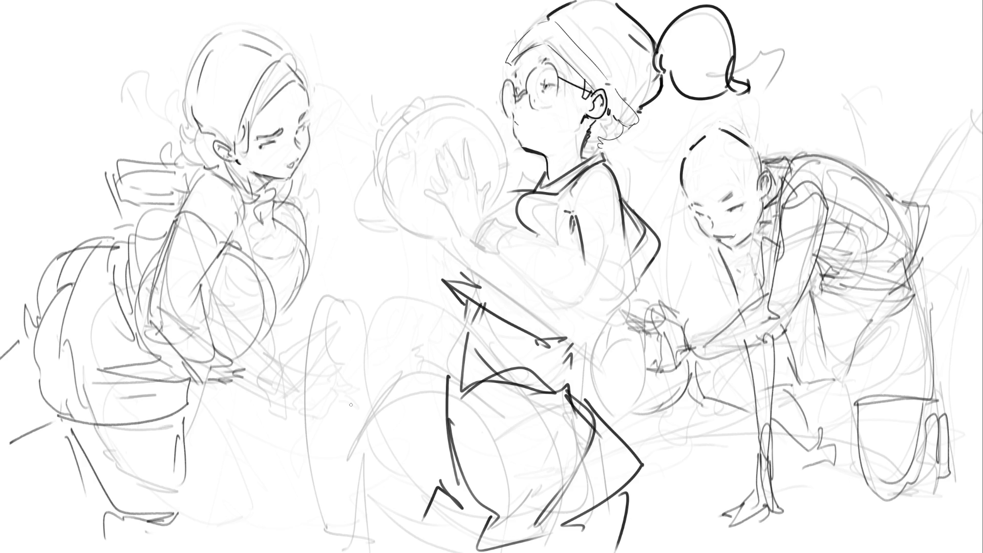
# - Ink the left figure's shoulder and arm, retrying the long chest curve several times
pyautogui.moveTo(171, 220)
pyautogui.mouseDown()
pyautogui.moveTo(183, 212)
pyautogui.moveTo(207, 225)
pyautogui.moveTo(219, 255)
pyautogui.mouseUp()
pyautogui.moveTo(173, 217)
pyautogui.mouseDown()
pyautogui.moveTo(202, 179)
pyautogui.moveTo(226, 182)
pyautogui.moveTo(243, 201)
pyautogui.moveTo(221, 255)
pyautogui.mouseUp()
pyautogui.hotkey('ctrl', 'z')
pyautogui.moveTo(236, 215); pyautogui.dragTo(249, 333)
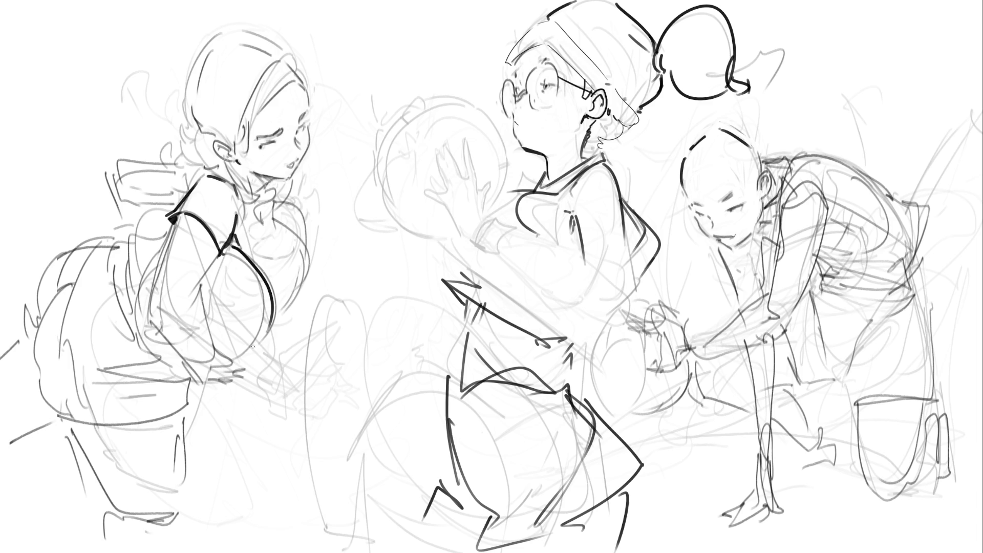
pyautogui.hotkey('ctrl', 'z')
pyautogui.moveTo(226, 243); pyautogui.dragTo(246, 355)
pyautogui.hotkey('ctrl', 'z')
pyautogui.moveTo(225, 245)
pyautogui.mouseDown()
pyautogui.moveTo(259, 333)
pyautogui.moveTo(242, 358)
pyautogui.mouseUp()
pyautogui.hotkey('ctrl', 'z')
pyautogui.moveTo(226, 247); pyautogui.dragTo(241, 361)
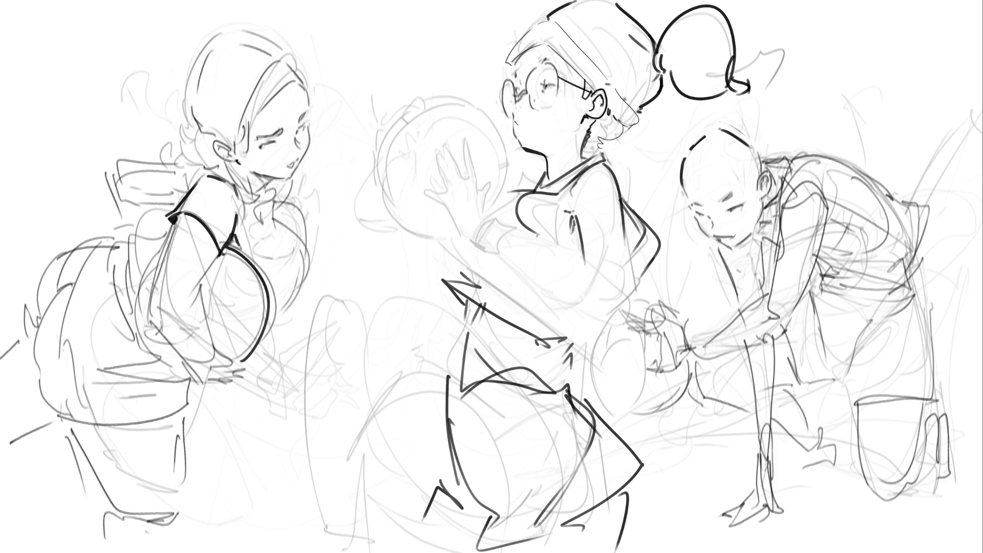
pyautogui.hotkey('ctrl', 'z')
# - Ink both sides of the chest and a diagonal with hatch strokes, and the arm outline
pyautogui.moveTo(165, 243); pyautogui.dragTo(183, 369)
pyautogui.moveTo(232, 244); pyautogui.dragTo(232, 356)
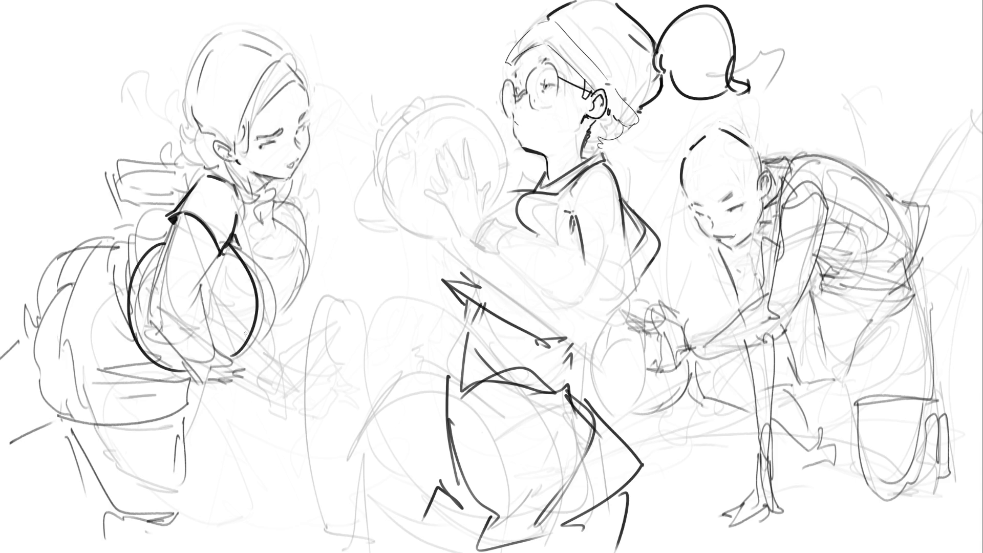
pyautogui.moveTo(219, 253)
pyautogui.mouseDown()
pyautogui.moveTo(188, 312)
pyautogui.moveTo(204, 328)
pyautogui.mouseUp()
pyautogui.moveTo(208, 271)
pyautogui.mouseDown()
pyautogui.moveTo(193, 311)
pyautogui.moveTo(201, 312)
pyautogui.mouseUp()
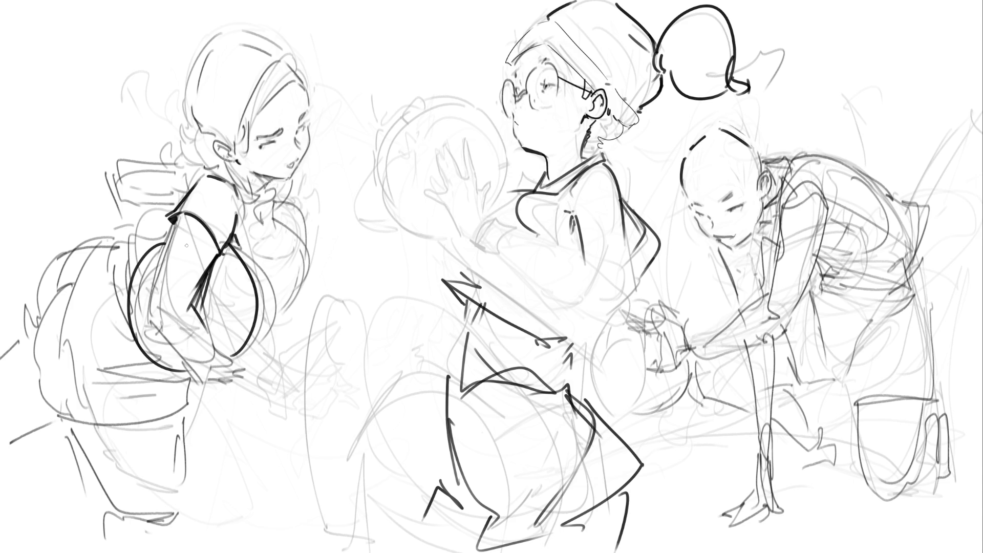
pyautogui.moveTo(175, 221)
pyautogui.mouseDown()
pyautogui.moveTo(154, 323)
pyautogui.moveTo(208, 373)
pyautogui.mouseUp()
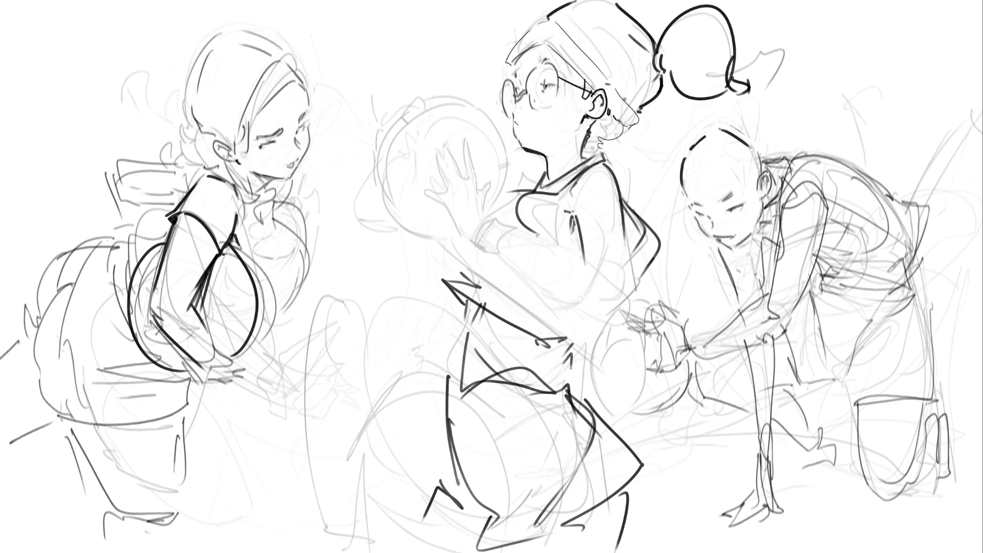
# - Ink the lowered arm from back down the forearm to a wrist and hand with small fingers
pyautogui.moveTo(583, 259); pyautogui.dragTo(604, 307)
pyautogui.moveTo(626, 234); pyautogui.dragTo(634, 347)
pyautogui.moveTo(603, 307)
pyautogui.mouseDown()
pyautogui.moveTo(606, 331)
pyautogui.moveTo(596, 323)
pyautogui.moveTo(647, 439)
pyautogui.mouseUp()
pyautogui.moveTo(638, 327); pyautogui.dragTo(665, 462)
pyautogui.moveTo(644, 422)
pyautogui.mouseDown()
pyautogui.moveTo(659, 434)
pyautogui.moveTo(666, 472)
pyautogui.moveTo(686, 476)
pyautogui.moveTo(689, 504)
pyautogui.mouseUp()
pyautogui.moveTo(693, 484); pyautogui.dragTo(710, 506)
pyautogui.moveTo(705, 489)
pyautogui.mouseDown()
pyautogui.moveTo(719, 470)
pyautogui.moveTo(716, 505)
pyautogui.mouseUp()
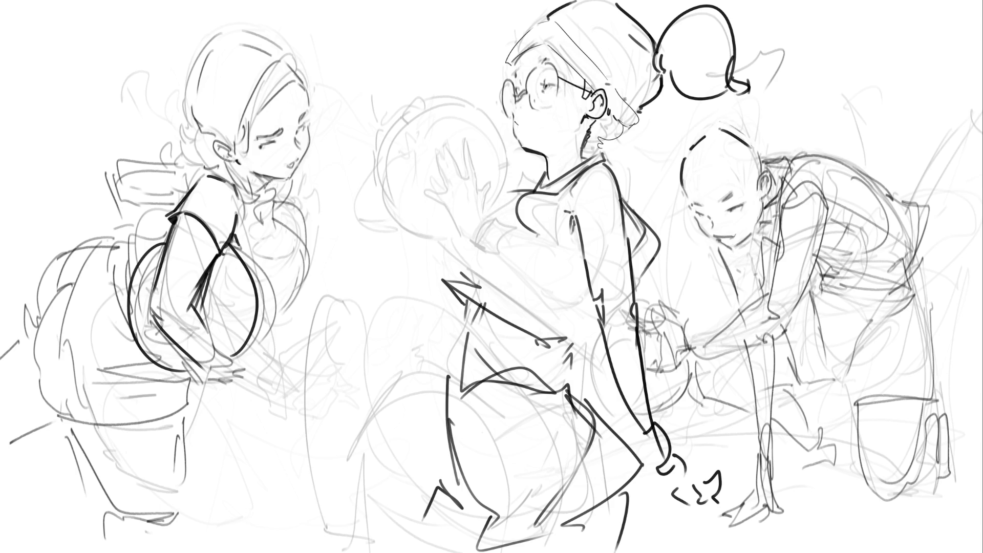
# - Ink the central figure's chest contour, redrawing it until the curve looks right
pyautogui.moveTo(509, 189); pyautogui.dragTo(460, 236)
pyautogui.hotkey('ctrl', 'z')
pyautogui.moveTo(505, 191); pyautogui.dragTo(440, 249)
pyautogui.hotkey('ctrl', 'z')
pyautogui.moveTo(506, 193); pyautogui.dragTo(445, 250)
pyautogui.hotkey('ctrl', 'z')
pyautogui.moveTo(495, 192)
pyautogui.mouseDown()
pyautogui.moveTo(454, 246)
pyautogui.moveTo(532, 294)
pyautogui.moveTo(563, 292)
pyautogui.moveTo(535, 310)
pyautogui.mouseUp()
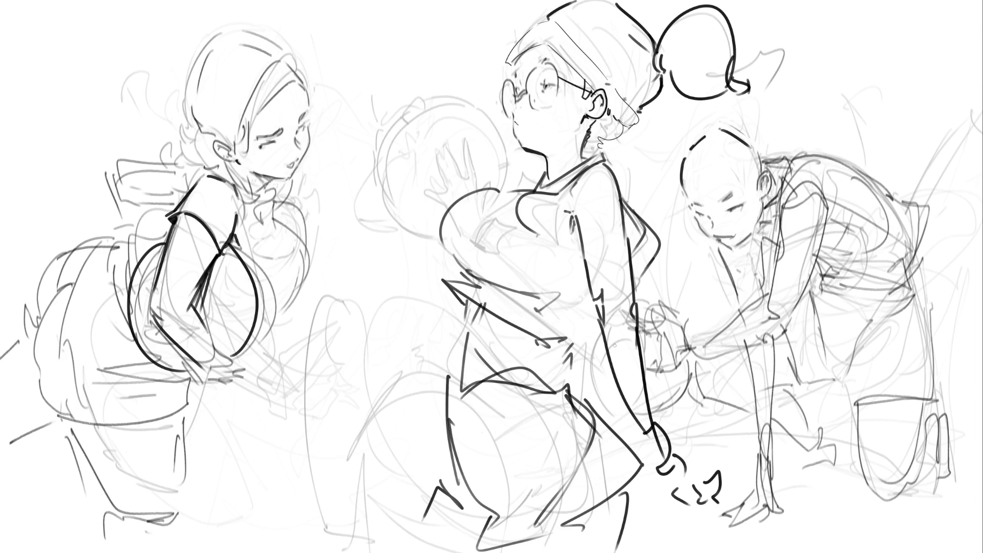
# - Ink the sleeve cuff, a shorter torso contour and hip diagonals, then try the fingers on the ball
pyautogui.moveTo(643, 280); pyautogui.dragTo(653, 297)
pyautogui.moveTo(565, 244)
pyautogui.mouseDown()
pyautogui.moveTo(558, 294)
pyautogui.moveTo(571, 338)
pyautogui.moveTo(566, 291)
pyautogui.moveTo(558, 320)
pyautogui.mouseUp()
pyautogui.hotkey('ctrl', 'z')
pyautogui.hotkey('ctrl', 'z')
pyautogui.hotkey('ctrl', 'z')
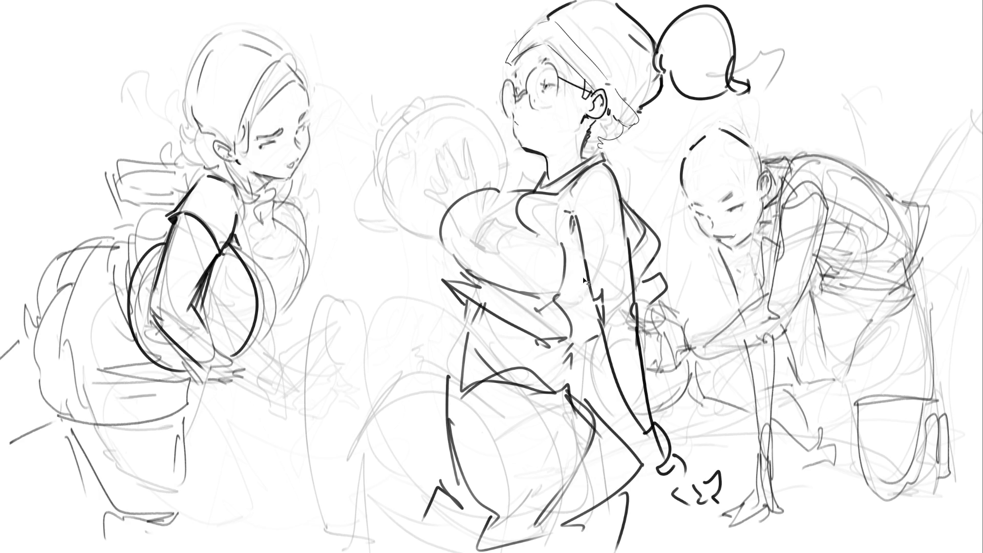
pyautogui.moveTo(574, 248)
pyautogui.mouseDown()
pyautogui.moveTo(567, 290)
pyautogui.moveTo(576, 333)
pyautogui.moveTo(584, 331)
pyautogui.mouseUp()
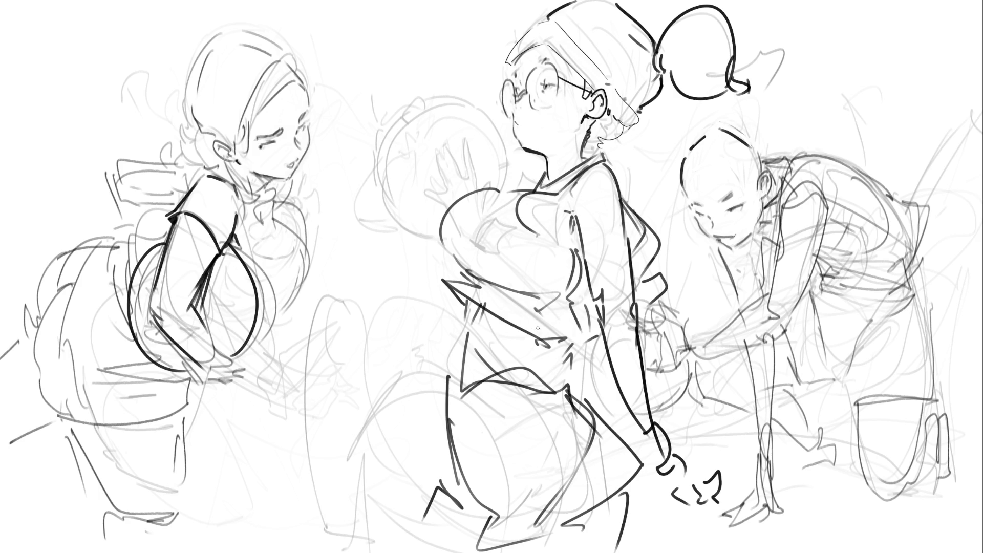
pyautogui.moveTo(527, 390)
pyautogui.mouseDown()
pyautogui.moveTo(595, 476)
pyautogui.moveTo(583, 458)
pyautogui.moveTo(624, 489)
pyautogui.mouseUp()
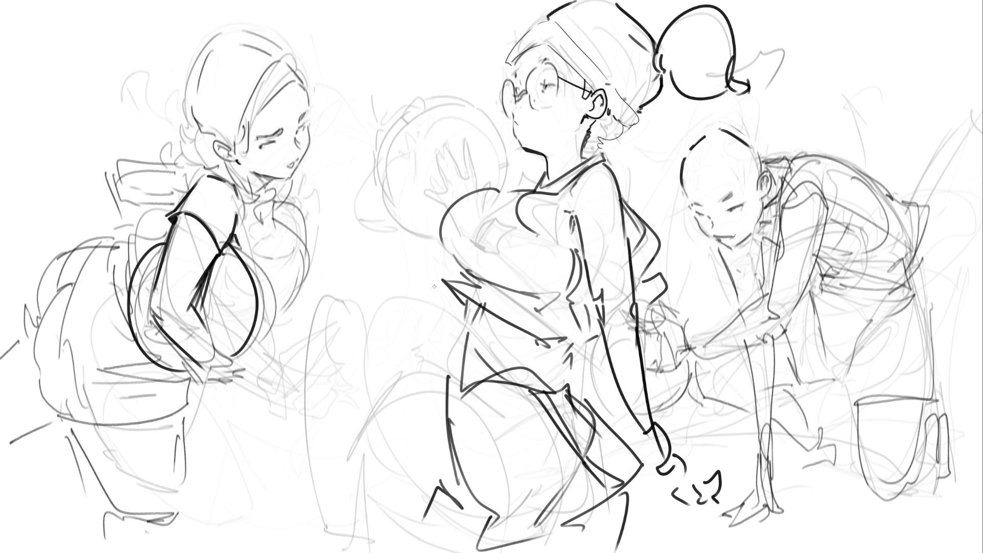
pyautogui.moveTo(374, 183)
pyautogui.mouseDown()
pyautogui.moveTo(377, 215)
pyautogui.moveTo(404, 232)
pyautogui.moveTo(404, 219)
pyautogui.moveTo(421, 244)
pyautogui.mouseUp()
pyautogui.hotkey('ctrl', 'z')
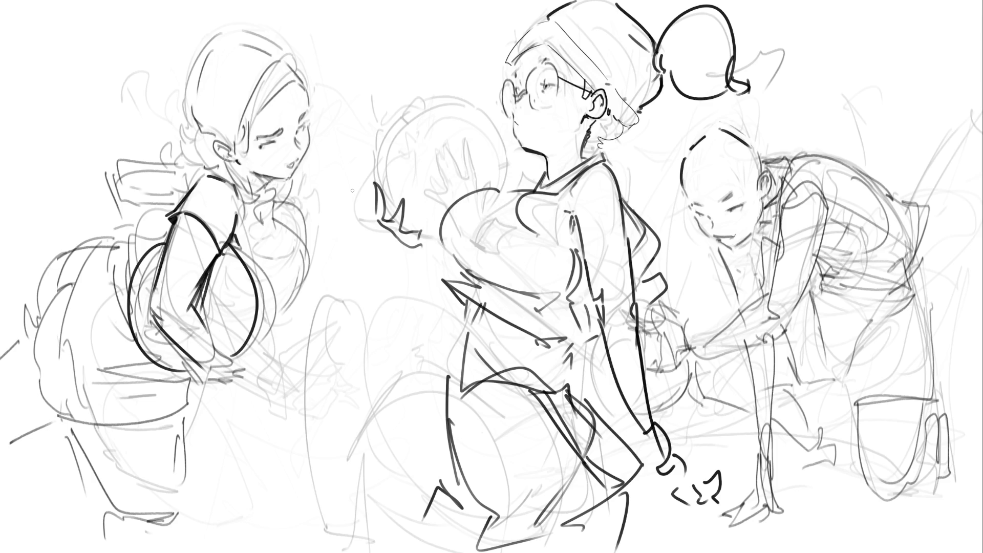
# - Ink the ball's outline, top arc and seam line, plus fingers gripping it from below
pyautogui.moveTo(381, 128); pyautogui.dragTo(376, 202)
pyautogui.moveTo(374, 156); pyautogui.dragTo(492, 156)
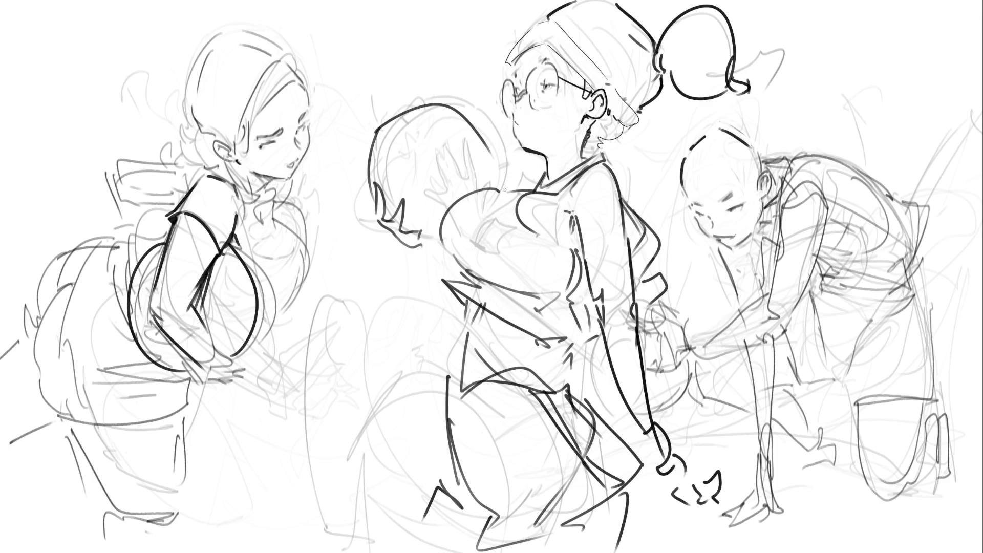
pyautogui.hotkey('ctrl', 'z')
pyautogui.moveTo(379, 132); pyautogui.dragTo(503, 180)
pyautogui.hotkey('ctrl', 'z')
pyautogui.moveTo(380, 128)
pyautogui.mouseDown()
pyautogui.moveTo(496, 156)
pyautogui.moveTo(494, 175)
pyautogui.mouseUp()
pyautogui.moveTo(393, 114)
pyautogui.mouseDown()
pyautogui.moveTo(388, 167)
pyautogui.moveTo(489, 146)
pyautogui.moveTo(487, 118)
pyautogui.mouseUp()
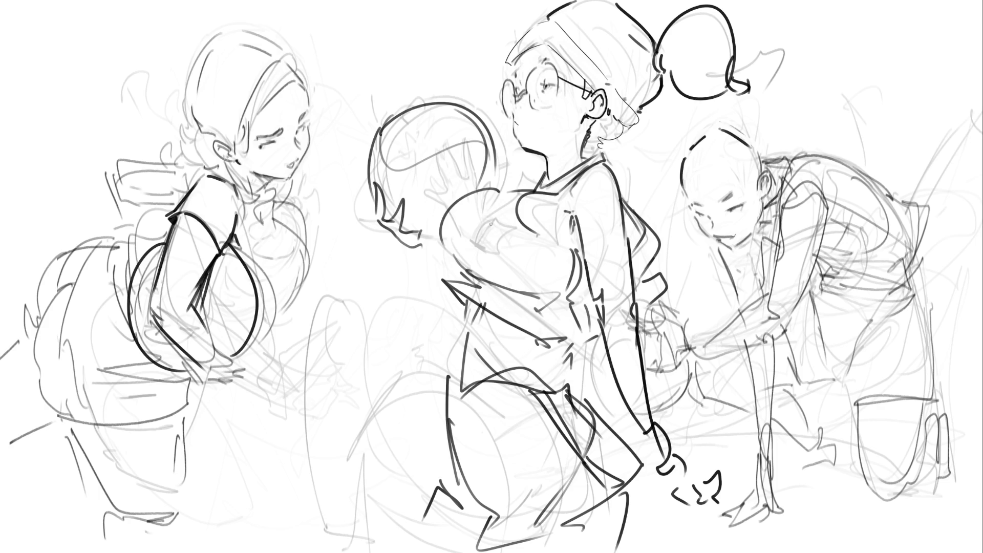
pyautogui.moveTo(416, 233)
pyautogui.mouseDown()
pyautogui.moveTo(429, 229)
pyautogui.moveTo(431, 263)
pyautogui.mouseUp()
pyautogui.hotkey('ctrl', 'z')
pyautogui.moveTo(381, 219)
pyautogui.mouseDown()
pyautogui.moveTo(437, 255)
pyautogui.moveTo(435, 277)
pyautogui.moveTo(429, 268)
pyautogui.moveTo(454, 334)
pyautogui.mouseUp()
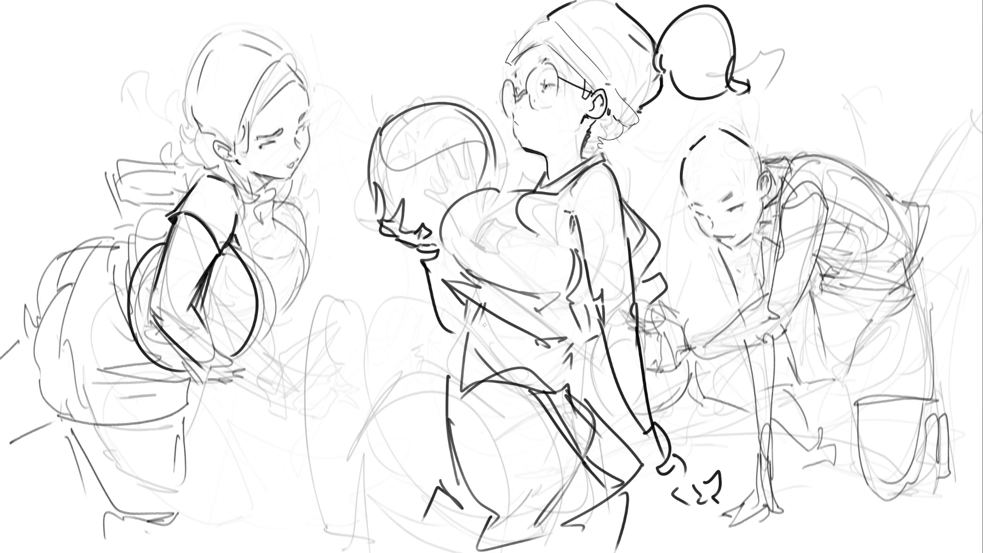
# - Enlarge the brush and lighten the shirt hem line, trying and undoing two waist strokes
pyautogui.press(']')
pyautogui.moveTo(498, 341); pyautogui.dragTo(492, 372)
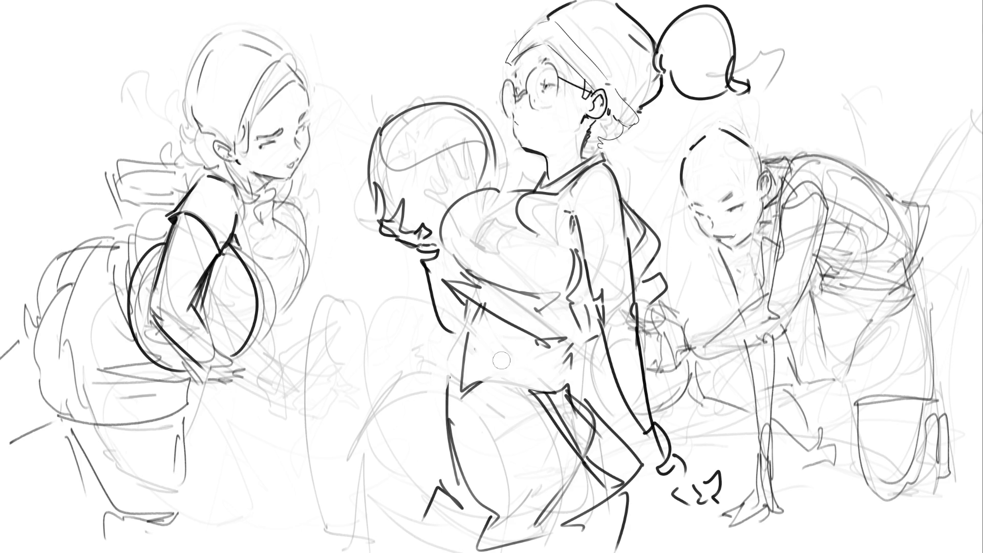
pyautogui.moveTo(567, 358); pyautogui.dragTo(562, 382)
pyautogui.hotkey('ctrl', 'z')
pyautogui.moveTo(482, 305); pyautogui.dragTo(477, 356)
pyautogui.hotkey('ctrl', 'z')
pyautogui.hotkey('ctrl', 'z')
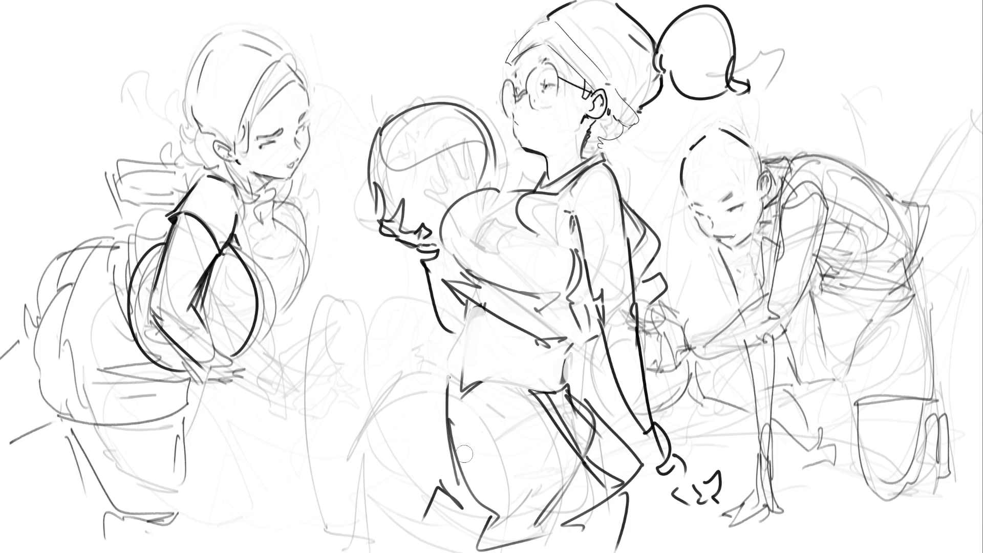
# - Ink the small hand at the waist with its curve, finger and knuckle strokes
pyautogui.moveTo(396, 329); pyautogui.dragTo(435, 375)
pyautogui.moveTo(391, 309); pyautogui.dragTo(395, 328)
pyautogui.moveTo(459, 378)
pyautogui.mouseDown()
pyautogui.moveTo(381, 385)
pyautogui.moveTo(446, 377)
pyautogui.mouseUp()
pyautogui.moveTo(376, 381)
pyautogui.mouseDown()
pyautogui.moveTo(415, 334)
pyautogui.moveTo(435, 336)
pyautogui.mouseUp()
pyautogui.hotkey('ctrl', 'z')
pyautogui.hotkey('ctrl', 'z')
pyautogui.hotkey('ctrl', 'z')
pyautogui.moveTo(399, 366)
pyautogui.mouseDown()
pyautogui.moveTo(445, 358)
pyautogui.moveTo(455, 374)
pyautogui.moveTo(412, 388)
pyautogui.mouseUp()
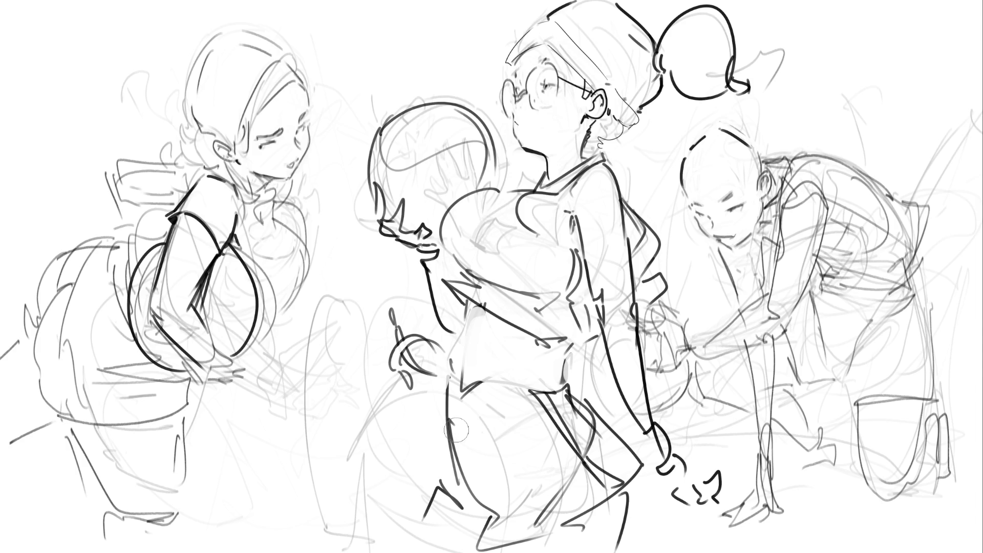
# - Erase stray sketch lines between the legs and at the waist and hips with a larger eraser
pyautogui.press(']')
pyautogui.press(']')
pyautogui.press(']')
pyautogui.moveTo(487, 410); pyautogui.dragTo(515, 507)
pyautogui.moveTo(511, 395)
pyautogui.mouseDown()
pyautogui.moveTo(543, 436)
pyautogui.moveTo(529, 445)
pyautogui.mouseUp()
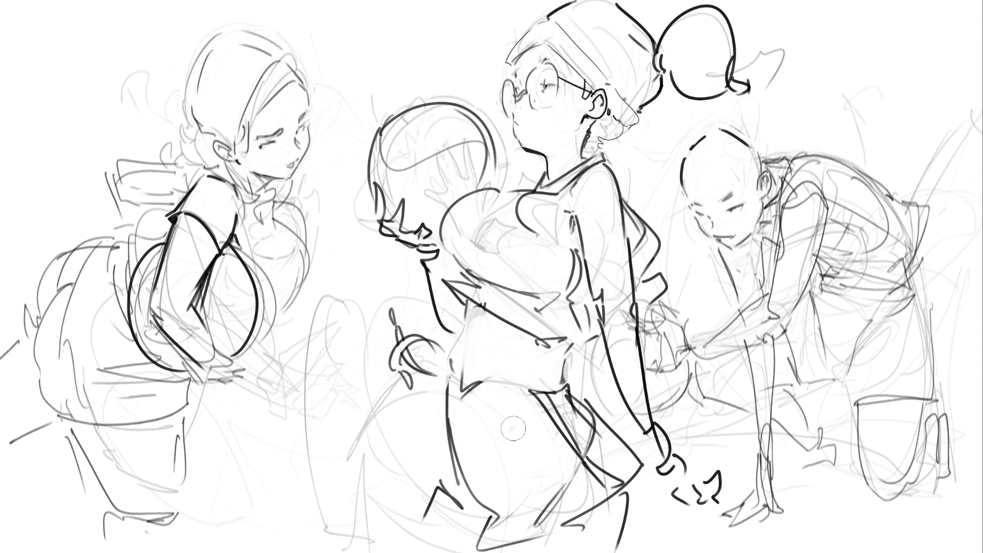
pyautogui.moveTo(492, 405)
pyautogui.mouseDown()
pyautogui.moveTo(541, 412)
pyautogui.moveTo(474, 353)
pyautogui.moveTo(486, 366)
pyautogui.moveTo(533, 370)
pyautogui.moveTo(468, 357)
pyautogui.moveTo(587, 345)
pyautogui.moveTo(607, 336)
pyautogui.moveTo(595, 323)
pyautogui.mouseUp()
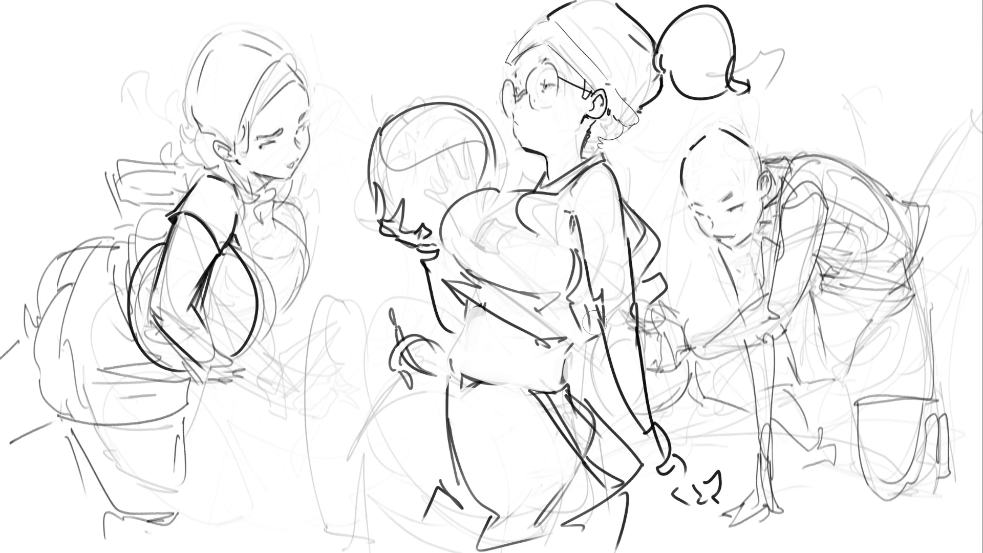
pyautogui.moveTo(594, 321); pyautogui.dragTo(617, 328)
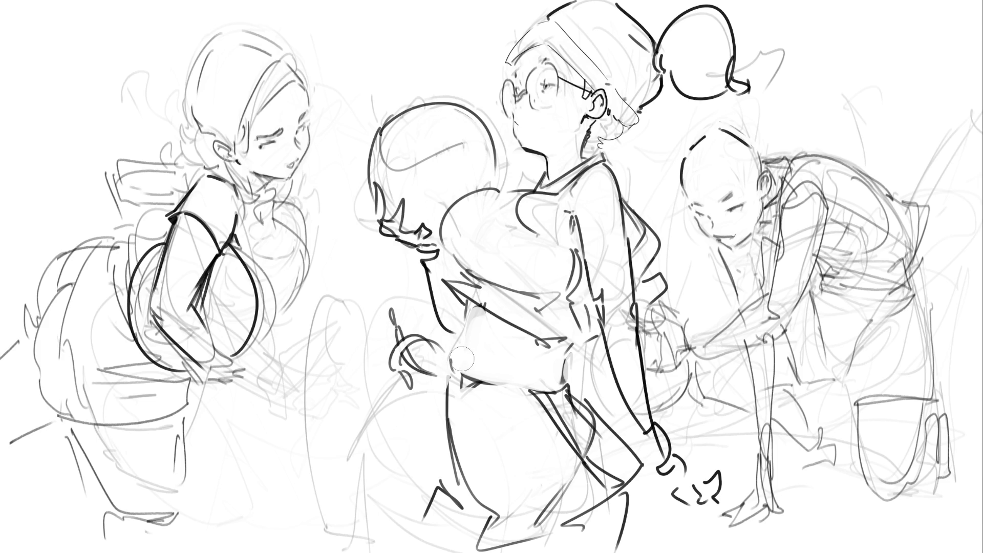
# - Paint grey at the waist's left side and lower leg, and ink the left shoulder collar
pyautogui.moveTo(458, 353); pyautogui.dragTo(468, 356)
pyautogui.moveTo(438, 503); pyautogui.dragTo(477, 536)
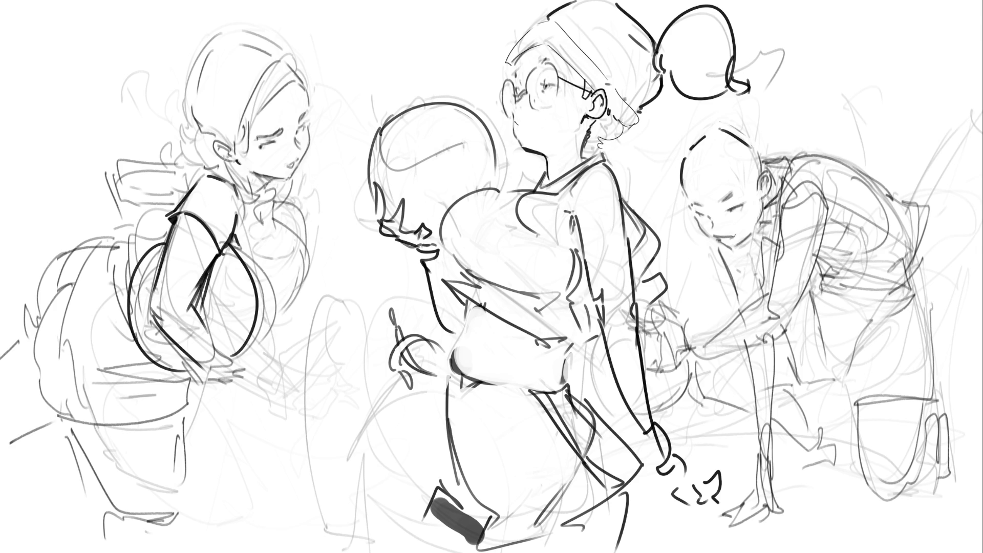
pyautogui.moveTo(537, 179); pyautogui.dragTo(520, 191)
# - Ink the chest curve and neckline, lasso the shirt, fill it dark grey and touch up the neckline
pyautogui.moveTo(529, 219); pyautogui.dragTo(569, 252)
pyautogui.moveTo(606, 154)
pyautogui.mouseDown()
pyautogui.moveTo(545, 188)
pyautogui.moveTo(613, 149)
pyautogui.moveTo(561, 192)
pyautogui.moveTo(493, 189)
pyautogui.moveTo(449, 221)
pyautogui.moveTo(443, 276)
pyautogui.moveTo(479, 288)
pyautogui.moveTo(463, 305)
pyautogui.moveTo(573, 352)
pyautogui.moveTo(598, 339)
pyautogui.moveTo(584, 264)
pyautogui.moveTo(517, 217)
pyautogui.moveTo(525, 197)
pyautogui.moveTo(556, 192)
pyautogui.mouseUp()
pyautogui.moveTo(643, 243)
pyautogui.mouseDown()
pyautogui.moveTo(642, 318)
pyautogui.moveTo(668, 279)
pyautogui.moveTo(662, 255)
pyautogui.mouseUp()
pyautogui.hotkey('alt', 'BackSpace')
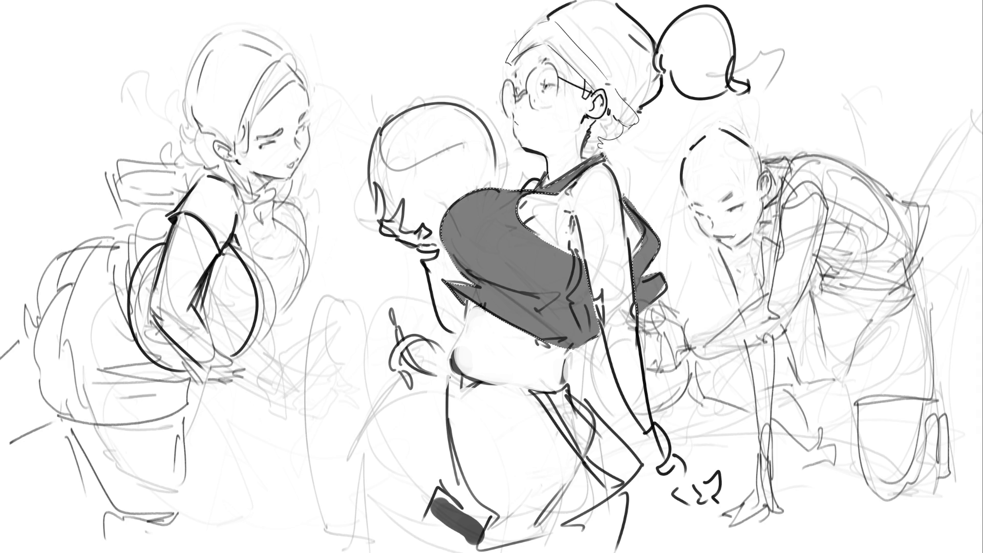
pyautogui.hotkey('ctrl', 'd')
pyautogui.moveTo(533, 198); pyautogui.dragTo(544, 198)
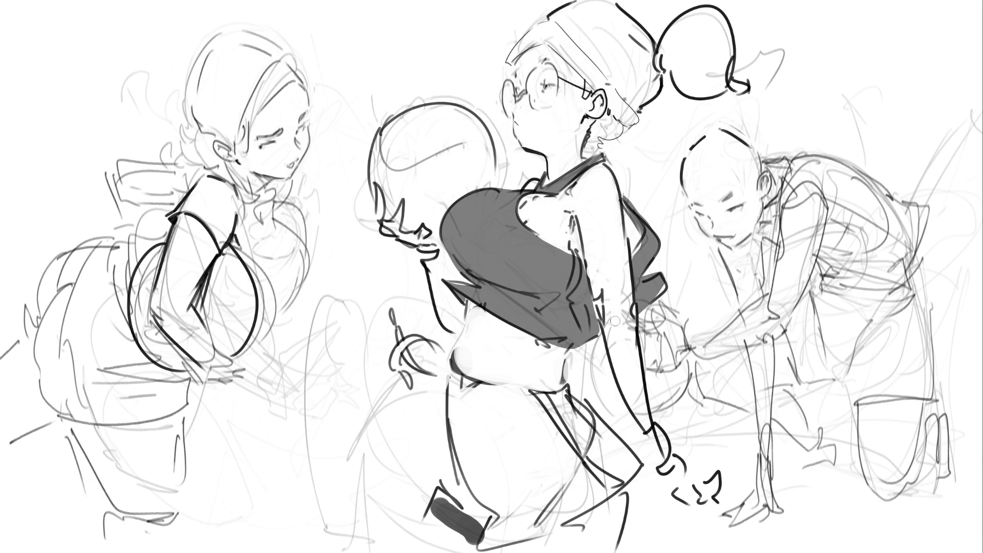
# - Enlarge and tidy the white armhole highlight, darken its lower edge, and grey the top's inner edge
pyautogui.moveTo(626, 320); pyautogui.dragTo(623, 273)
pyautogui.moveTo(536, 235)
pyautogui.mouseDown()
pyautogui.moveTo(519, 218)
pyautogui.moveTo(535, 191)
pyautogui.moveTo(511, 199)
pyautogui.moveTo(506, 221)
pyautogui.moveTo(543, 241)
pyautogui.moveTo(505, 210)
pyautogui.moveTo(528, 198)
pyautogui.moveTo(514, 205)
pyautogui.mouseUp()
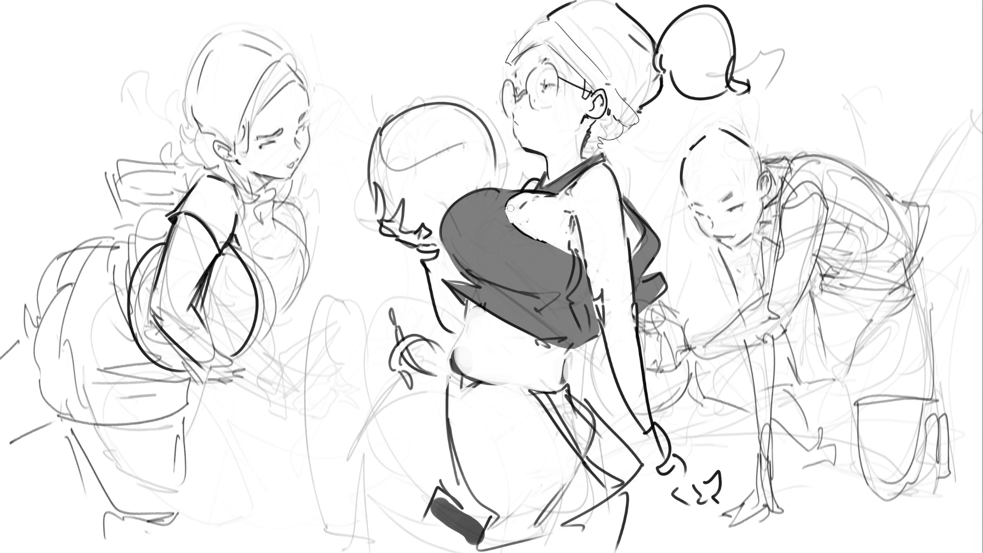
pyautogui.moveTo(540, 200); pyautogui.dragTo(548, 200)
pyautogui.moveTo(527, 222); pyautogui.dragTo(521, 227)
pyautogui.moveTo(561, 248)
pyautogui.mouseDown()
pyautogui.moveTo(580, 250)
pyautogui.moveTo(573, 292)
pyautogui.moveTo(578, 261)
pyautogui.moveTo(582, 332)
pyautogui.moveTo(579, 303)
pyautogui.mouseUp()
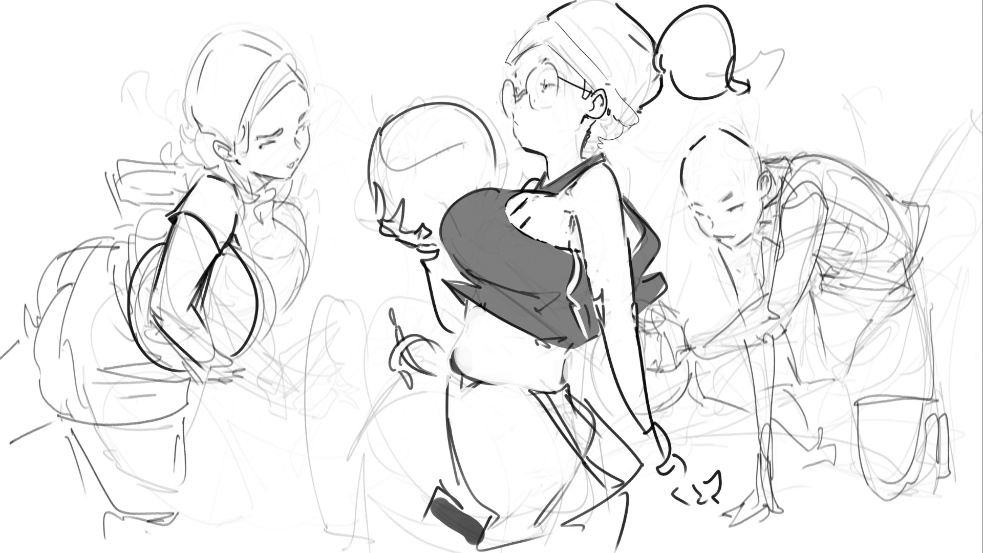
# - Try a shorts waistband line, undo it, and ink the thigh's left edge
pyautogui.moveTo(535, 390)
pyautogui.mouseDown()
pyautogui.moveTo(453, 382)
pyautogui.moveTo(455, 457)
pyautogui.moveTo(437, 486)
pyautogui.moveTo(494, 539)
pyautogui.moveTo(597, 532)
pyautogui.mouseUp()
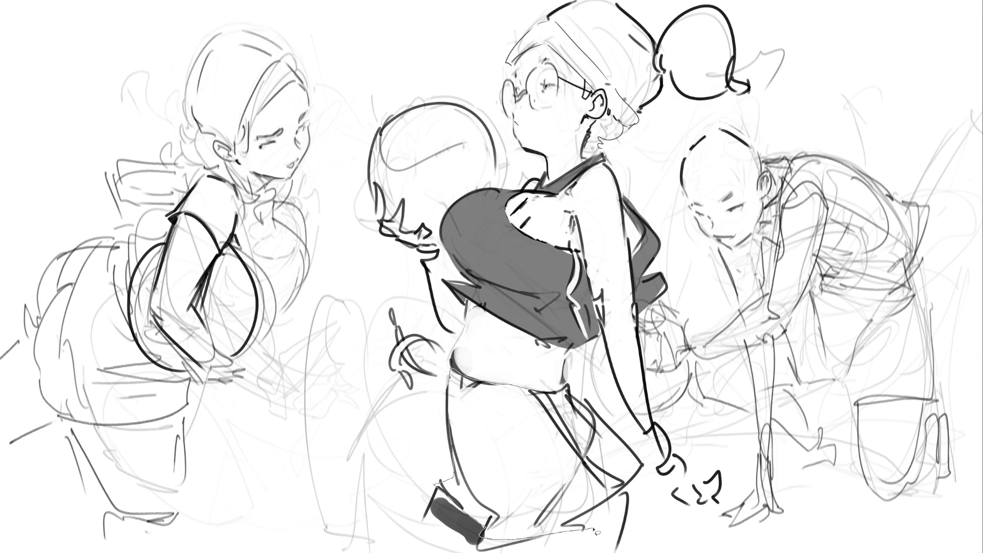
pyautogui.hotkey('ctrl', 'z')
pyautogui.moveTo(454, 371)
pyautogui.mouseDown()
pyautogui.moveTo(458, 491)
pyautogui.moveTo(494, 528)
pyautogui.moveTo(551, 517)
pyautogui.moveTo(634, 478)
pyautogui.moveTo(621, 441)
pyautogui.moveTo(569, 386)
pyautogui.moveTo(470, 380)
pyautogui.moveTo(462, 368)
pyautogui.mouseUp()
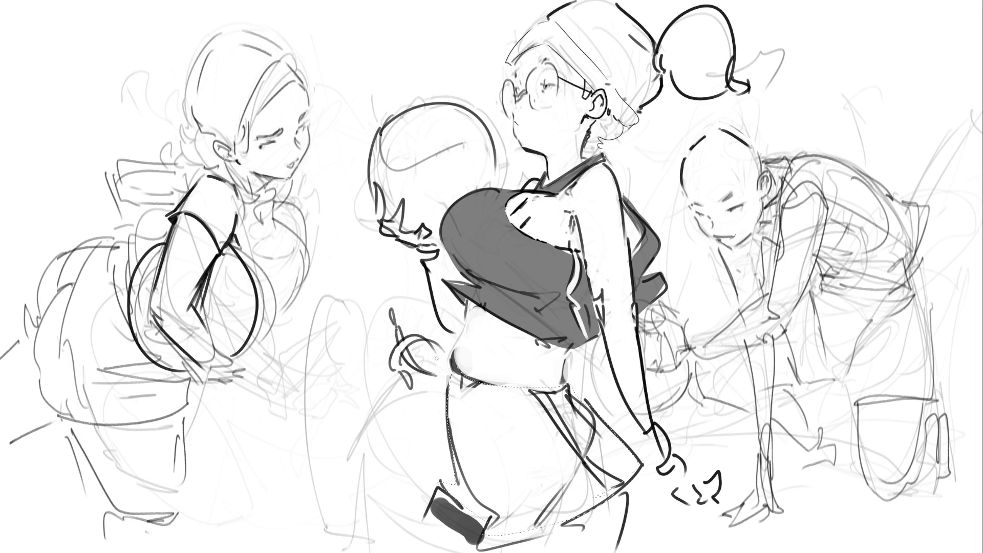
# - Fill the shorts selection with dark grey and paint white along their lower-right edge
pyautogui.press('b')
pyautogui.hotkey('shift', 'BackSpace')
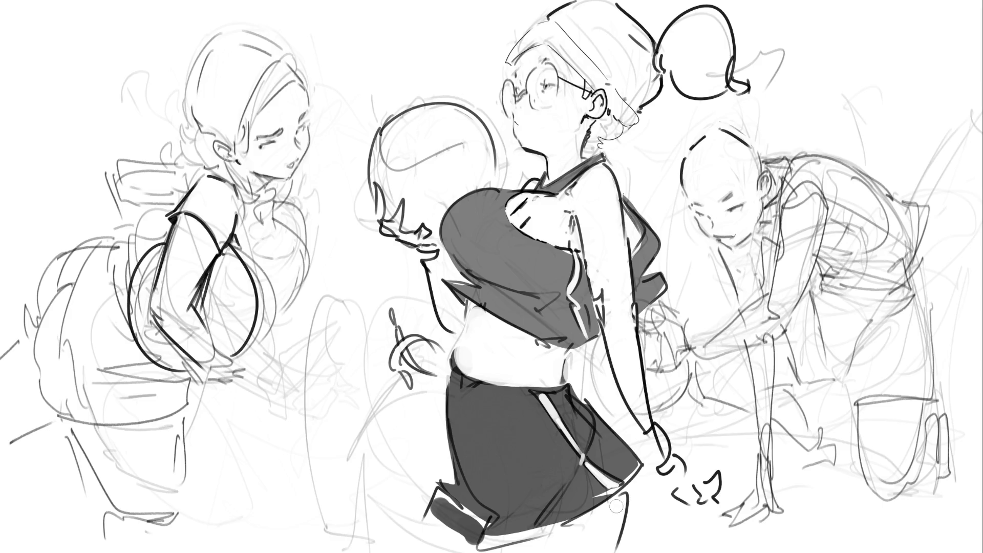
pyautogui.moveTo(614, 507); pyautogui.dragTo(627, 492)
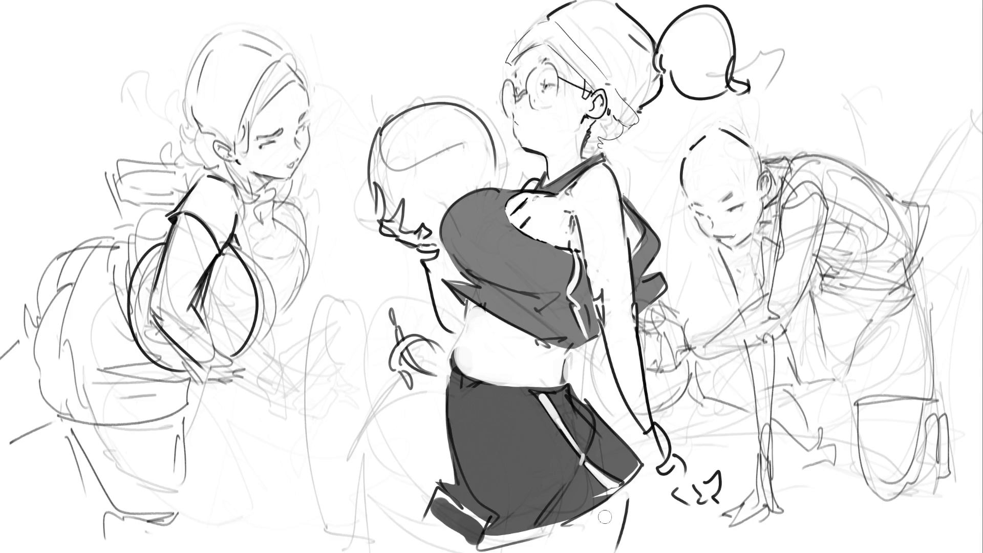